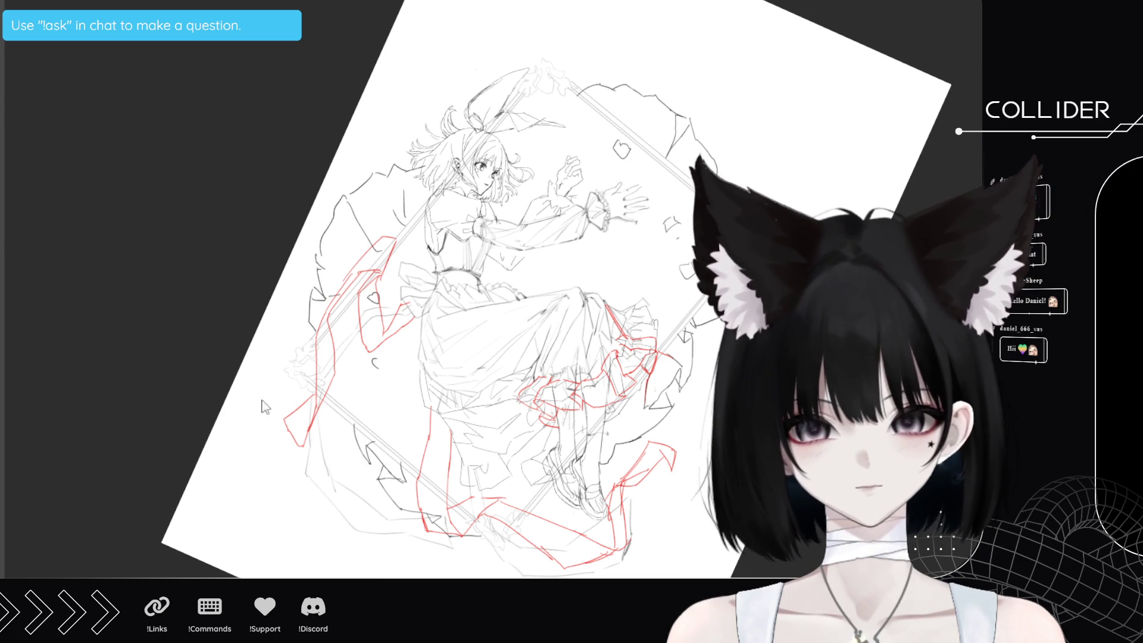
Check the loaded items and backgrounds, then remove both Black Cat Ear items from the scene
double_click(283, 414)
left_click(126, 223)
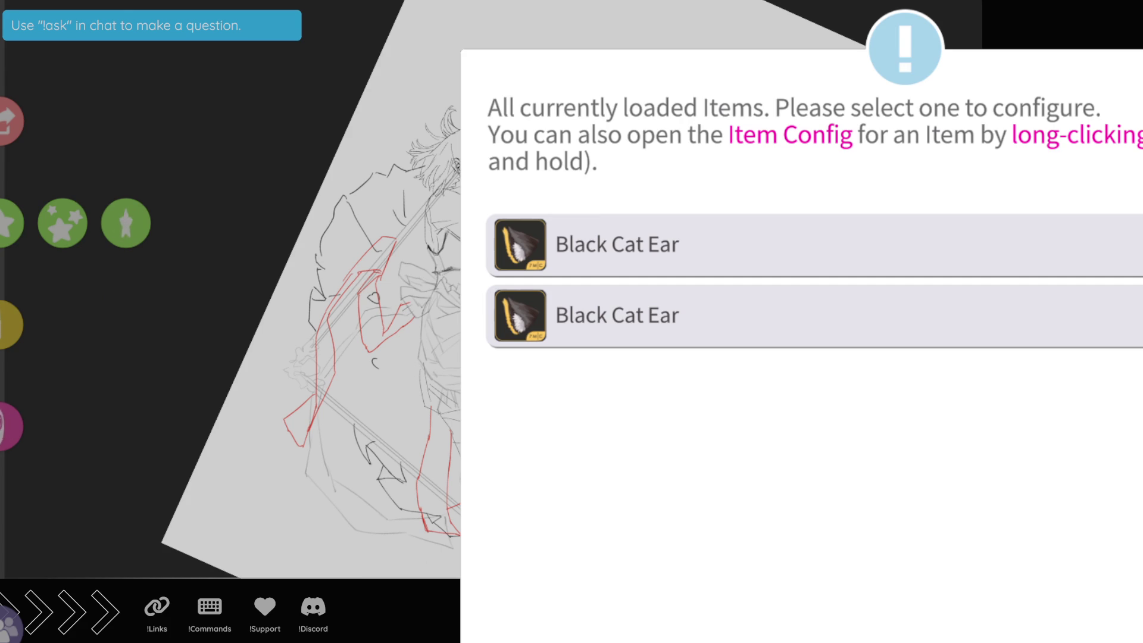
left_click(125, 223)
left_click(62, 223)
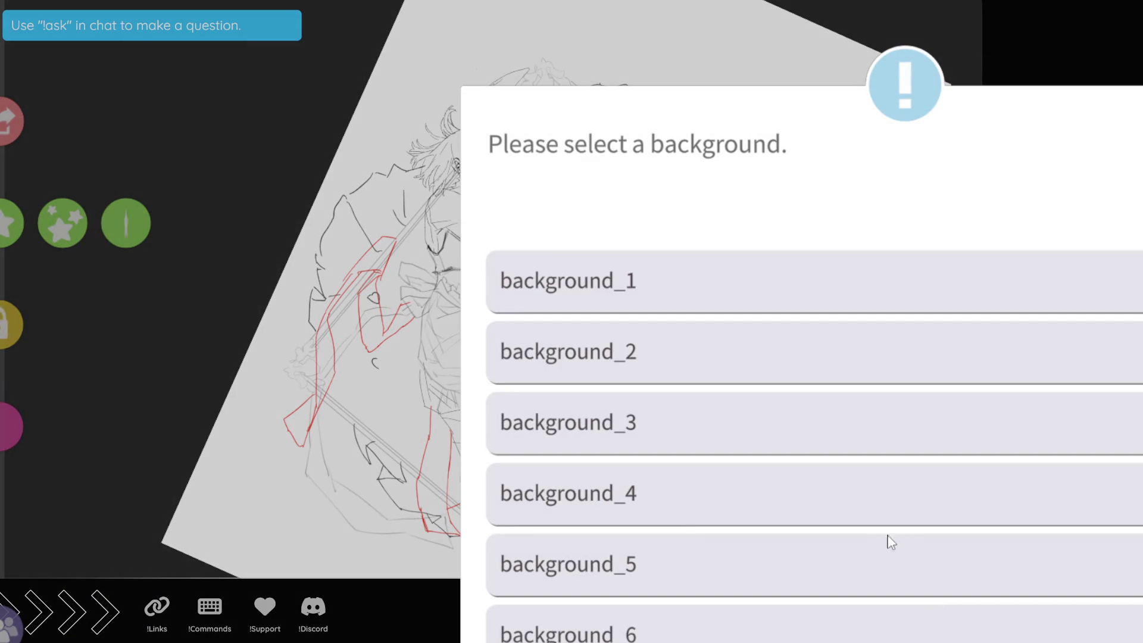
left_click(125, 222)
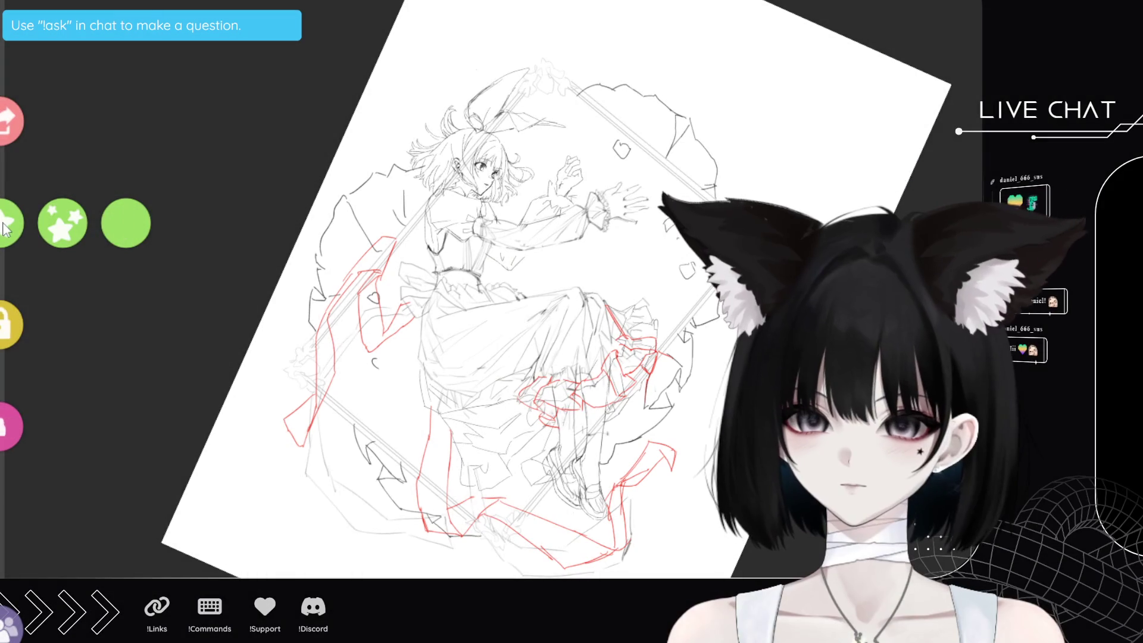
left_click(6, 223)
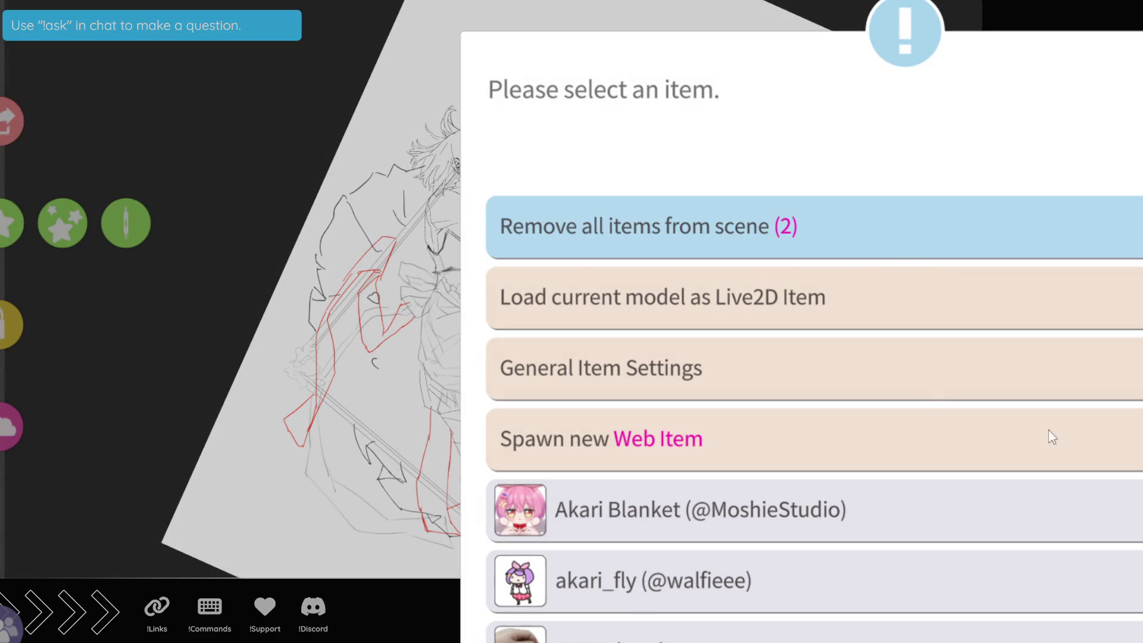
left_click(6, 223)
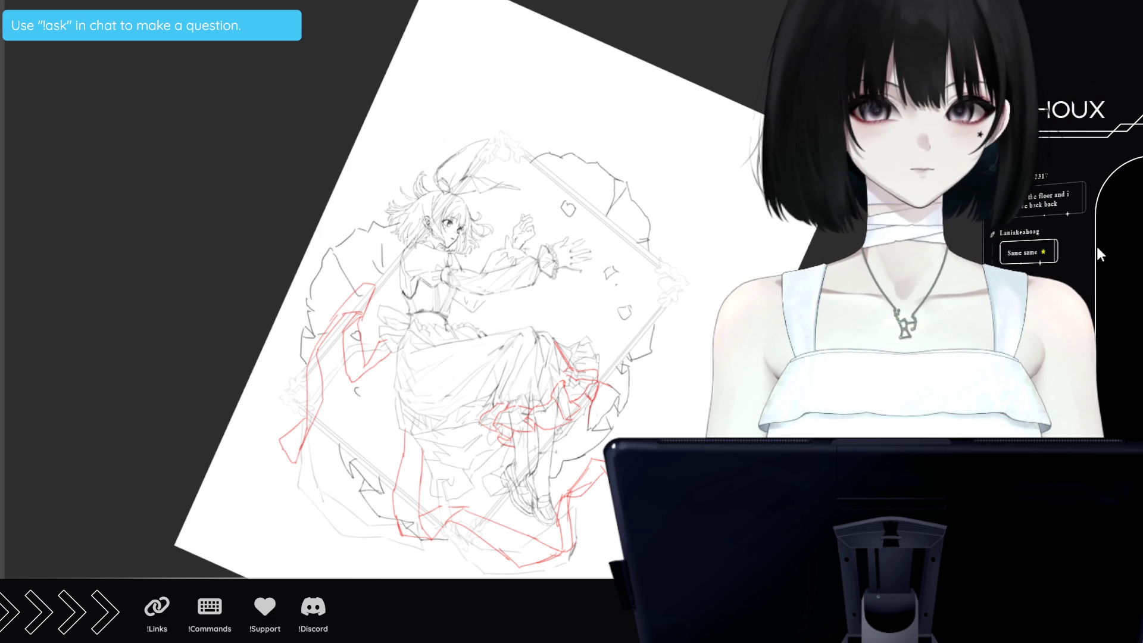
double_click(173, 401)
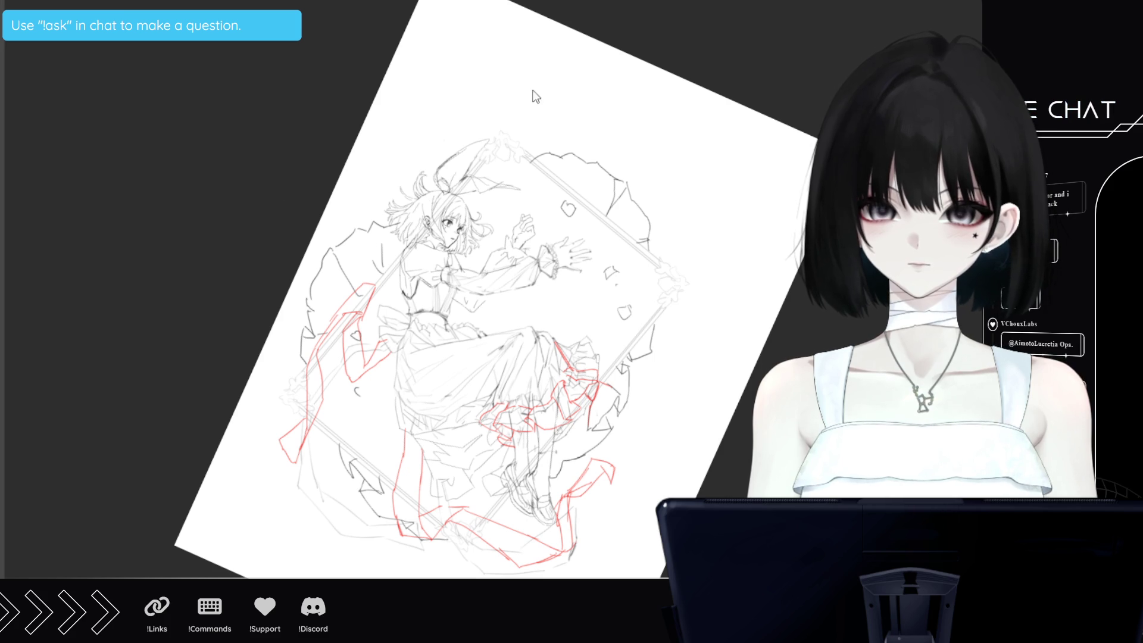
Switch from the tilted sketch to an upright blank white canvas with Ctrl+Tab
key("ctrl+Tab")
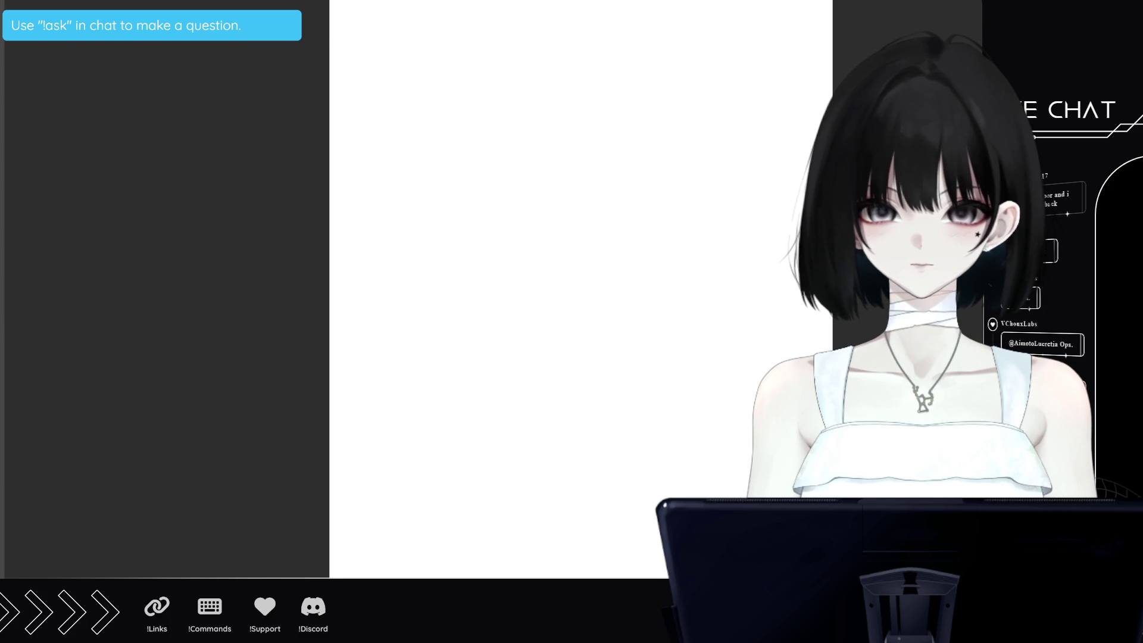
Scroll the view up, down and right across the canvas
scroll(615, 53, "up", 1)
scroll(742, 199, "down", 1)
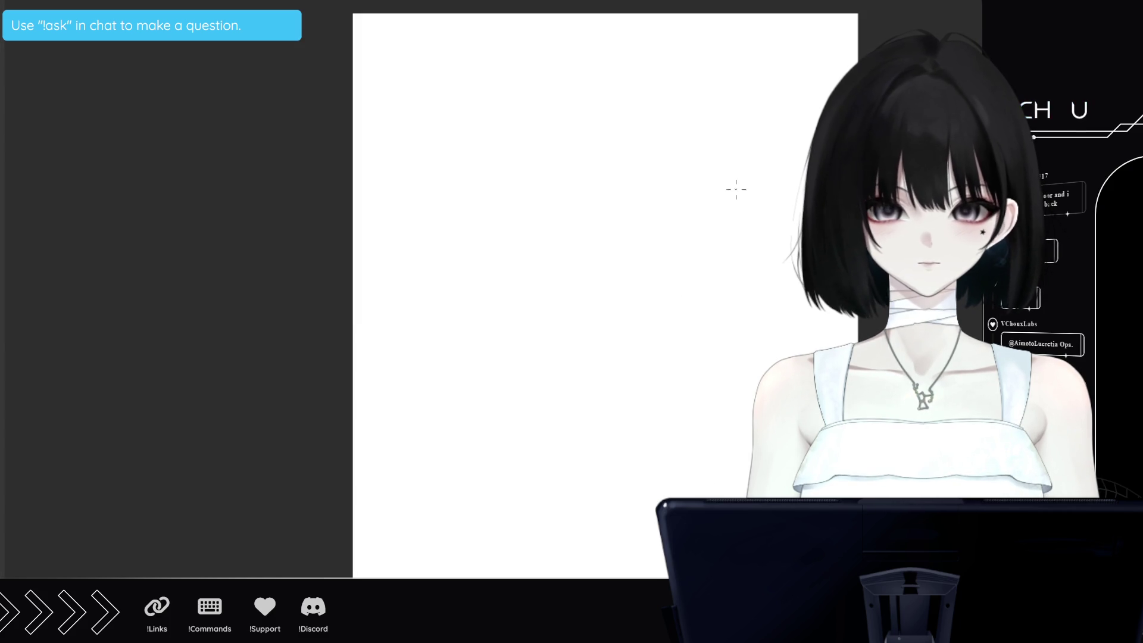
scroll(744, 198, "right", 2)
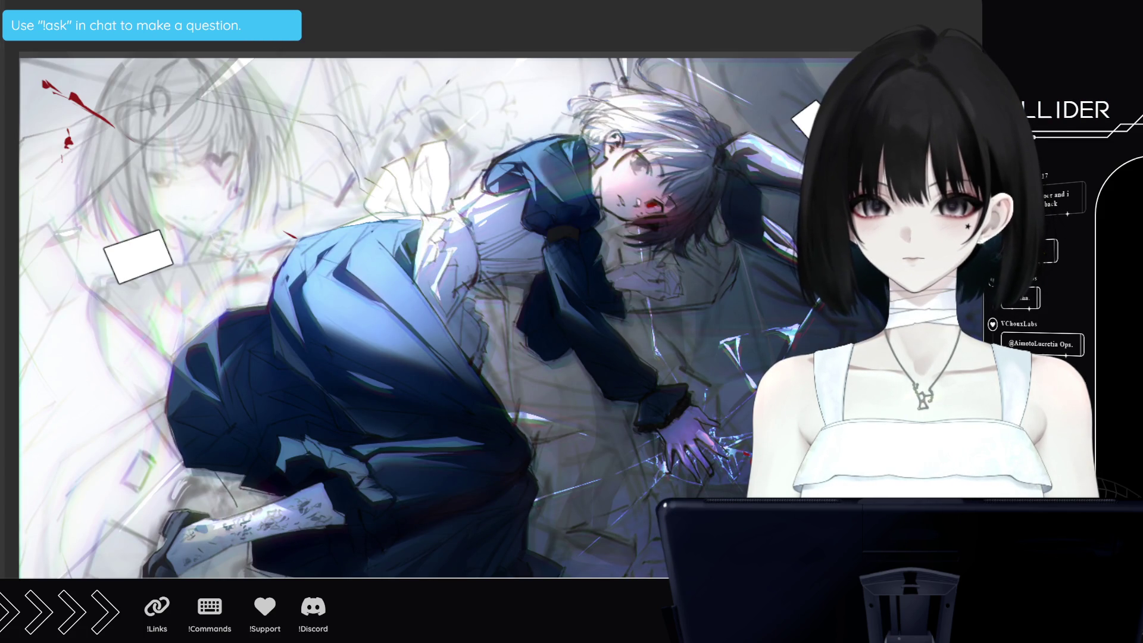
Draw a rectangular selection over the illustration, then clear it with Ctrl+D
mouse_move(42, 52)
left_mouse_down()
mouse_move(135, 132)
mouse_move(381, 577)
mouse_move(451, 578)
left_mouse_up()
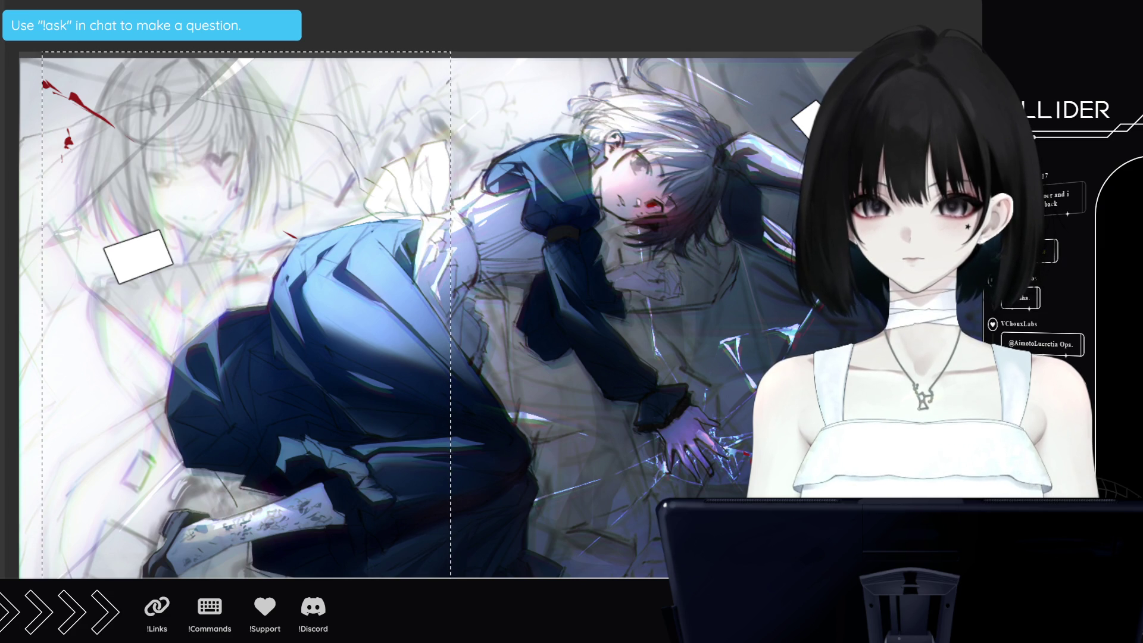
key("ctrl+d")
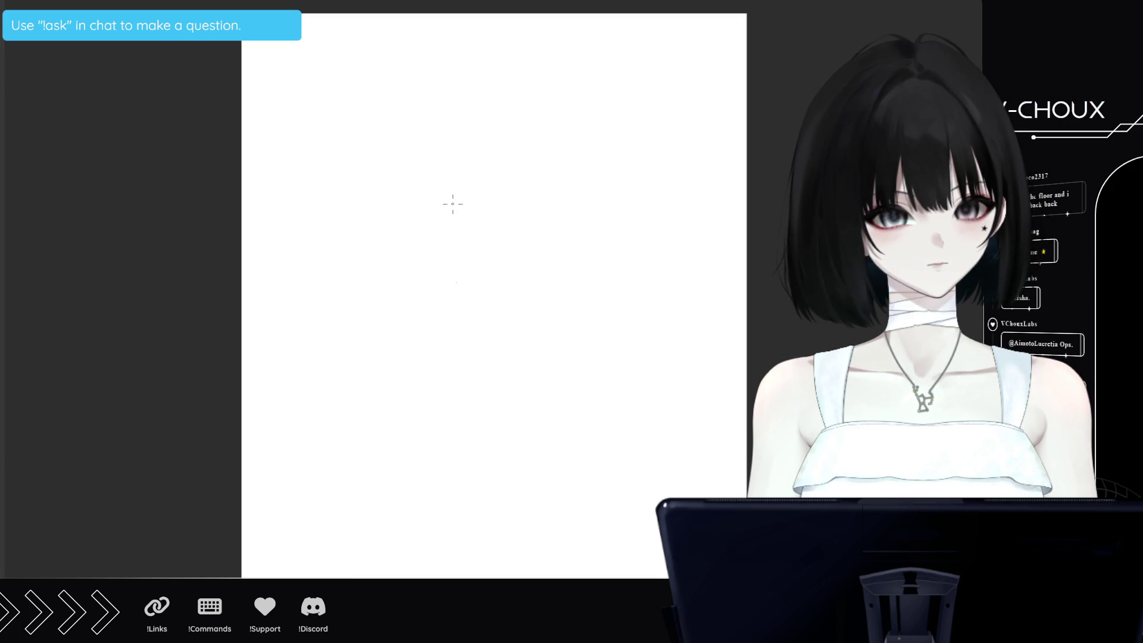
Sketch a rough head circle, then shrink it slightly and move it lower with Ctrl+T
mouse_move(462, 112)
left_mouse_down()
mouse_move(440, 156)
mouse_move(452, 179)
mouse_move(483, 178)
mouse_move(506, 119)
mouse_move(514, 149)
mouse_move(458, 178)
mouse_move(470, 106)
mouse_move(450, 175)
mouse_move(512, 152)
mouse_move(468, 111)
left_mouse_up()
mouse_move(437, 152)
left_mouse_down()
mouse_move(470, 179)
mouse_move(502, 178)
mouse_move(476, 185)
mouse_move(507, 173)
left_mouse_up()
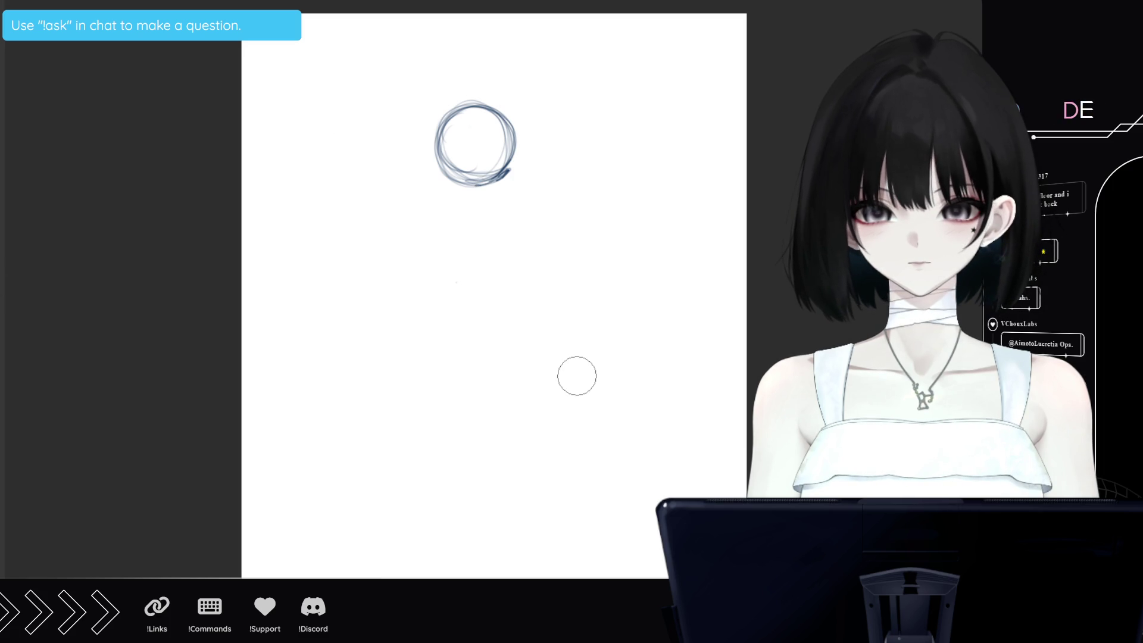
key("ctrl+t")
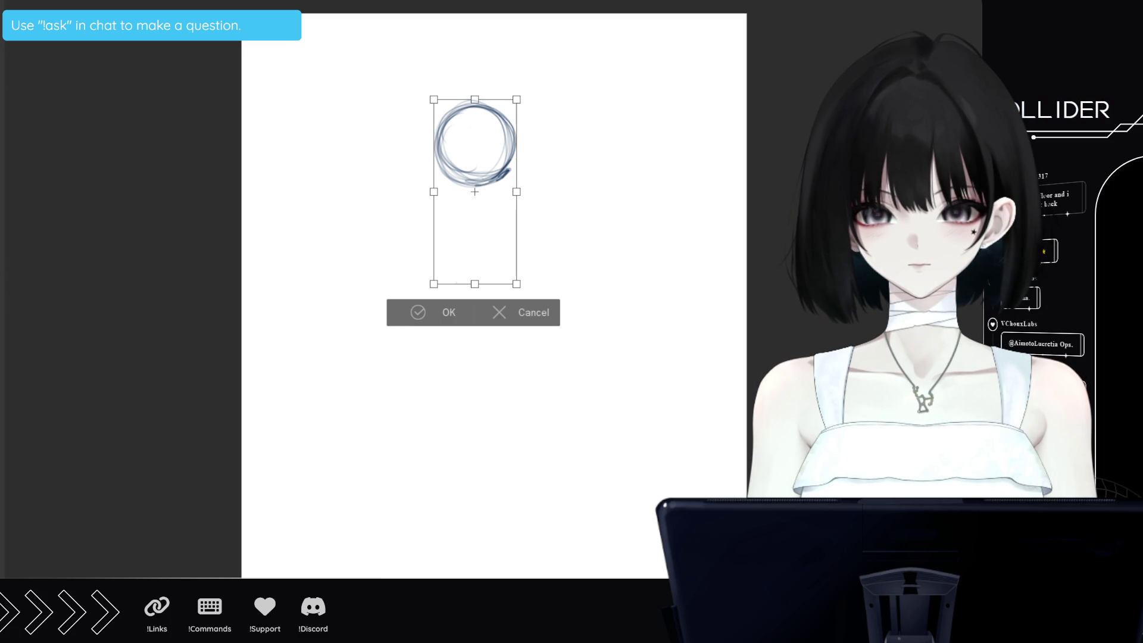
left_click_drag(502, 152, 502, 173)
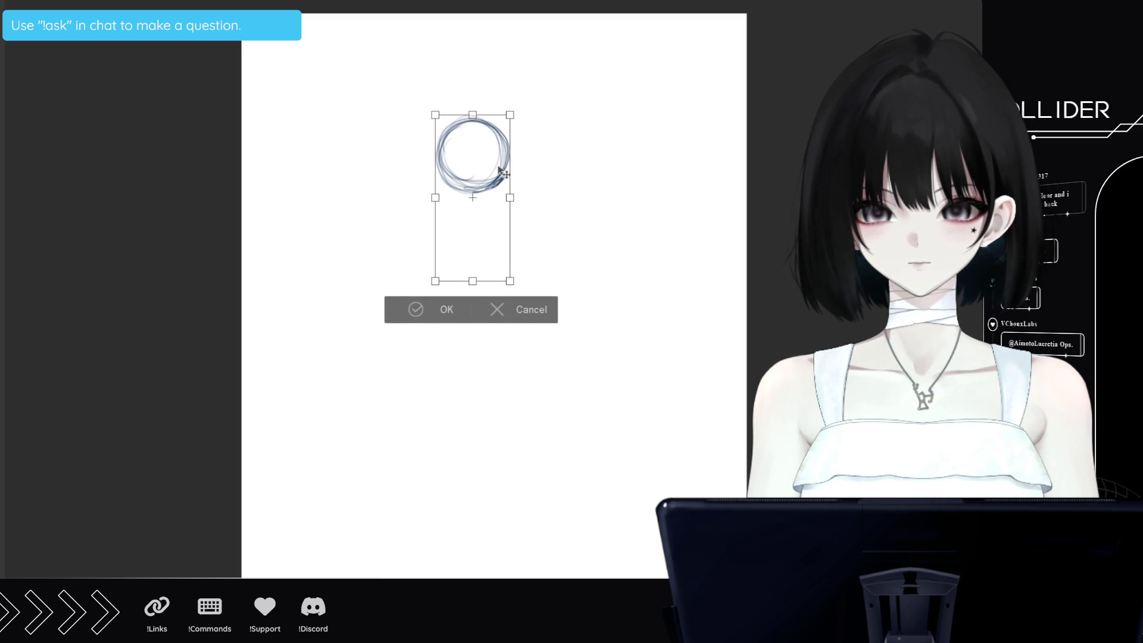
left_click(452, 310)
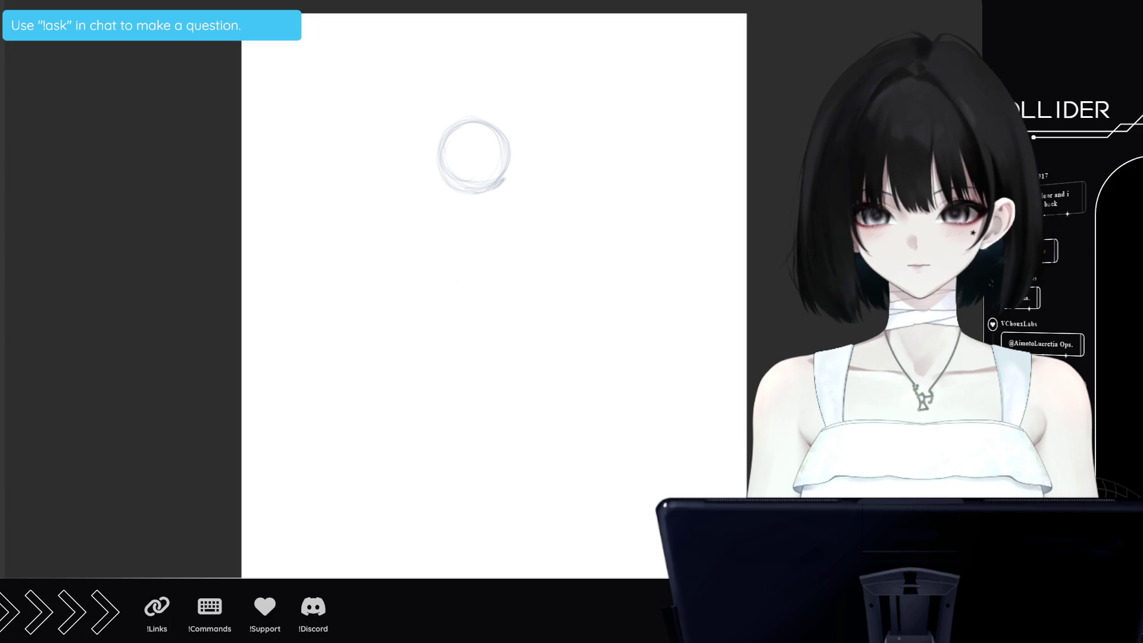
Add the vertical centre guide, face sides, jawline and eye line to the head circle
mouse_move(452, 129)
left_mouse_down()
mouse_move(498, 129)
mouse_move(439, 184)
left_mouse_up()
left_click_drag(478, 137, 476, 214)
left_click_drag(443, 148, 443, 189)
left_click_drag(451, 123, 437, 149)
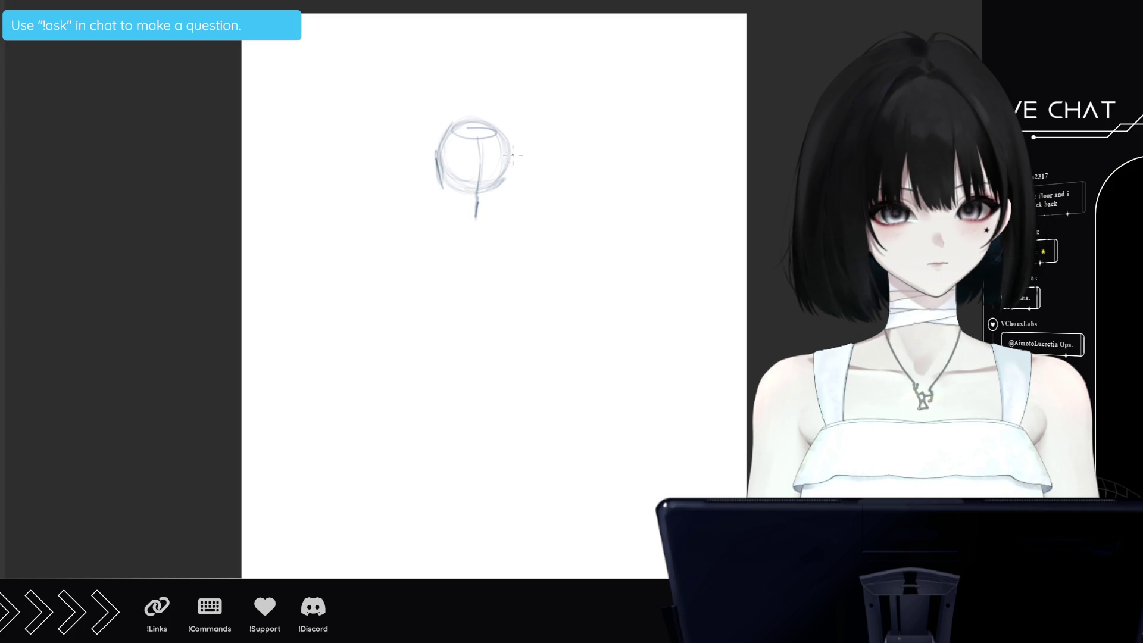
mouse_move(508, 169)
left_mouse_down()
mouse_move(503, 197)
mouse_move(474, 221)
left_mouse_up()
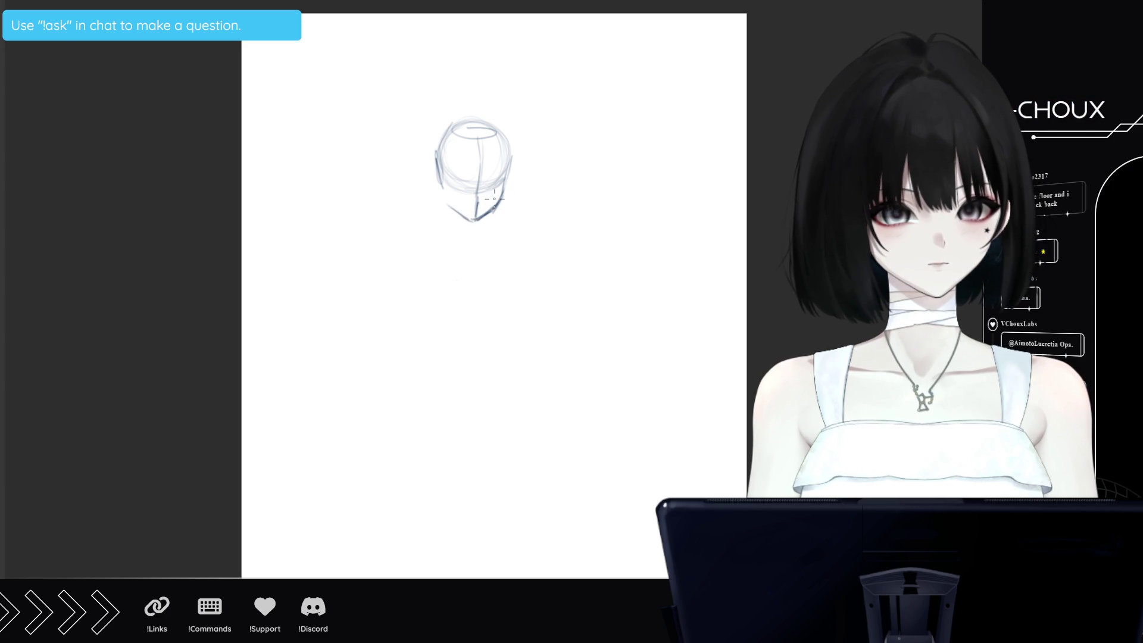
mouse_move(505, 190)
left_mouse_down()
mouse_move(499, 202)
mouse_move(509, 172)
left_mouse_up()
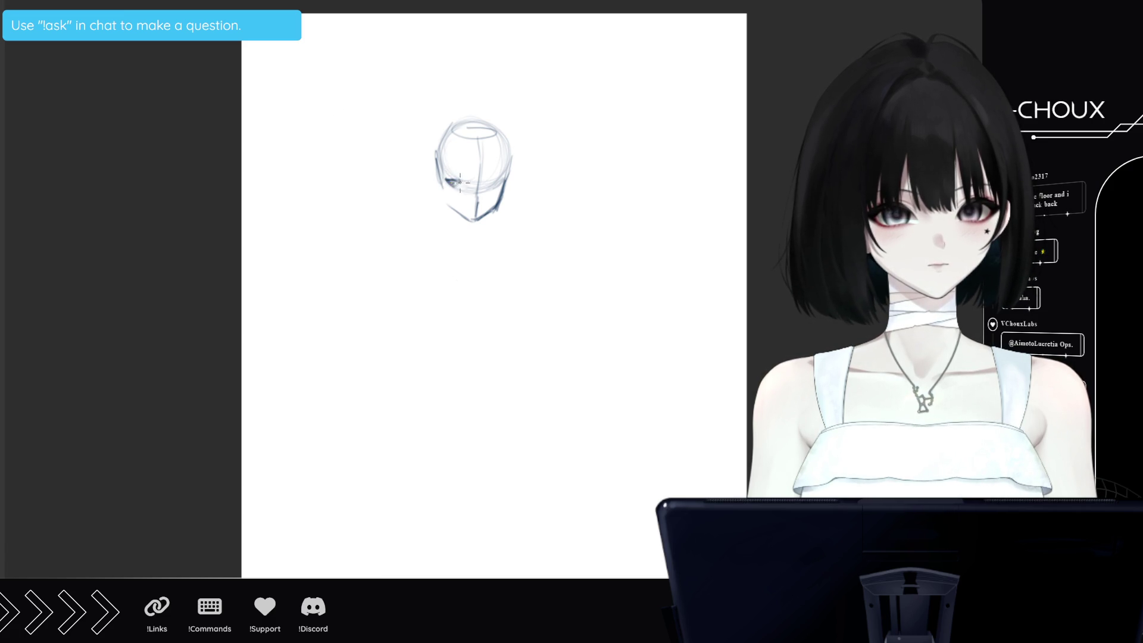
left_click_drag(459, 181, 464, 184)
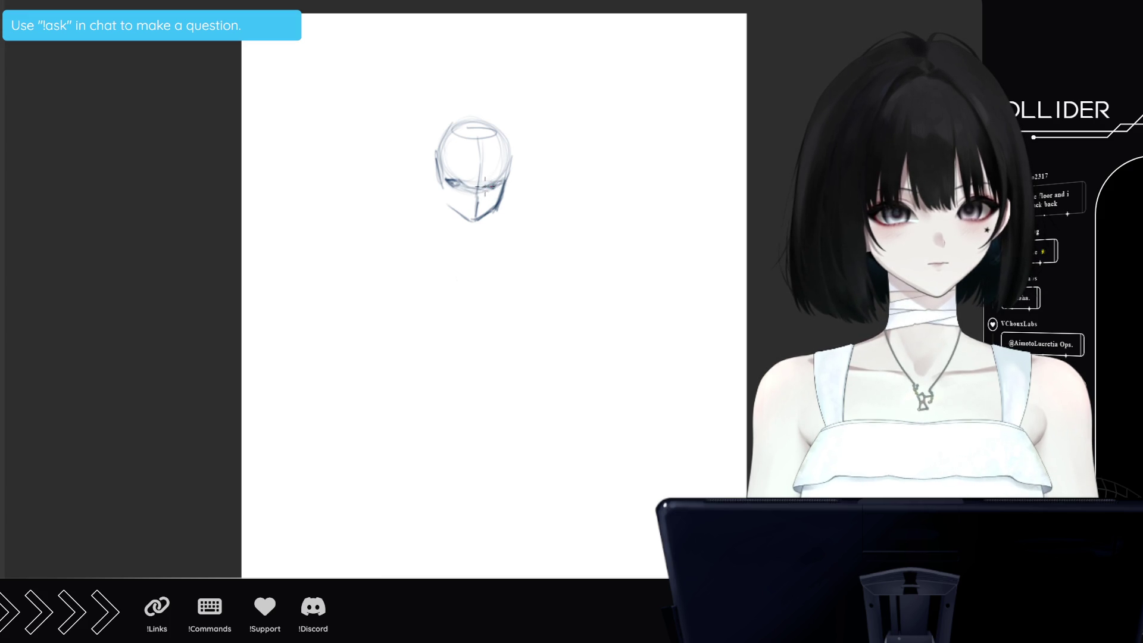
left_click_drag(460, 183, 469, 186)
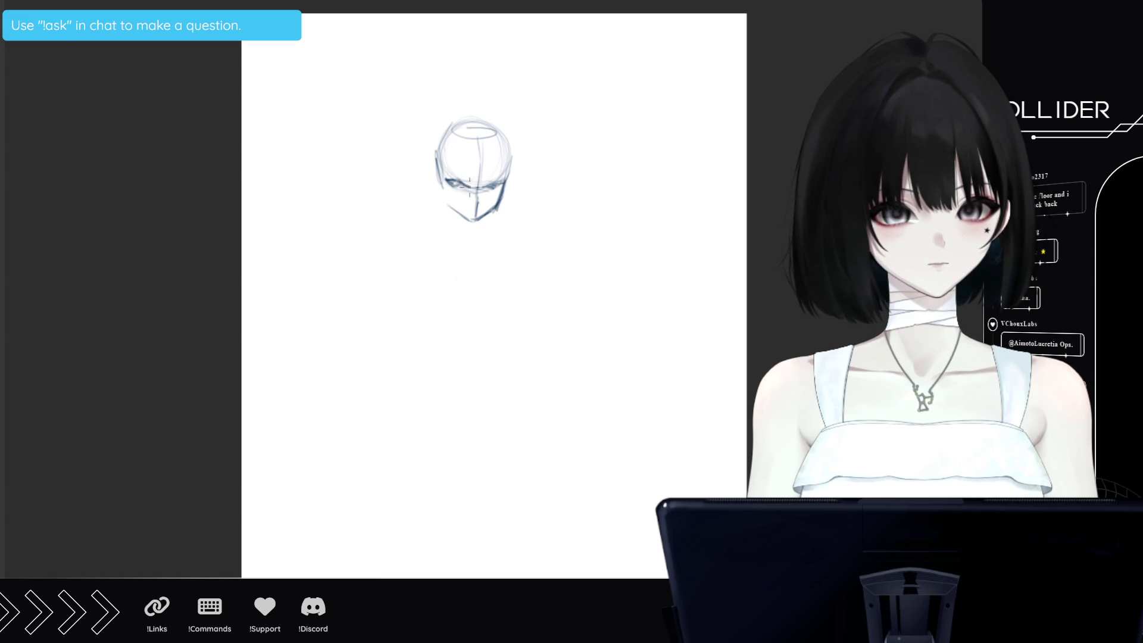
Sketch the bob hair over the top of the head and down both sides
mouse_move(448, 125)
left_mouse_down()
mouse_move(482, 114)
mouse_move(450, 175)
left_mouse_up()
left_click_drag(435, 128, 422, 218)
mouse_move(496, 113)
left_mouse_down()
mouse_move(523, 167)
mouse_move(525, 216)
left_mouse_up()
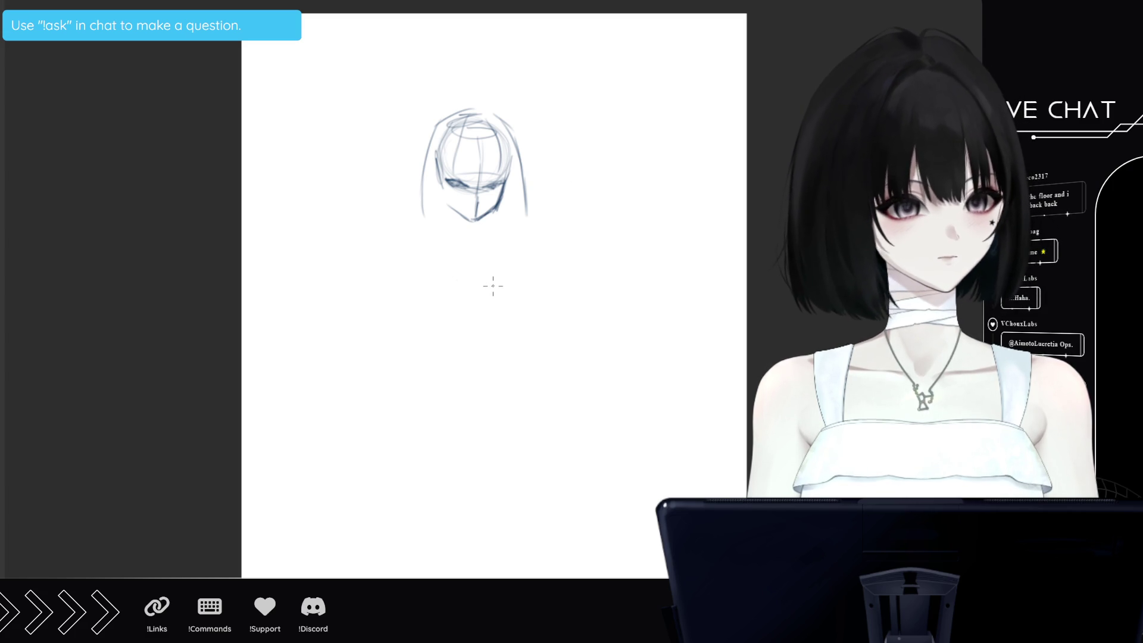
Sketch the torso edges, flared skirt outline and shoulder line below the head
left_click_drag(434, 255, 460, 343)
left_click_drag(435, 280, 468, 370)
left_click_drag(525, 257, 534, 361)
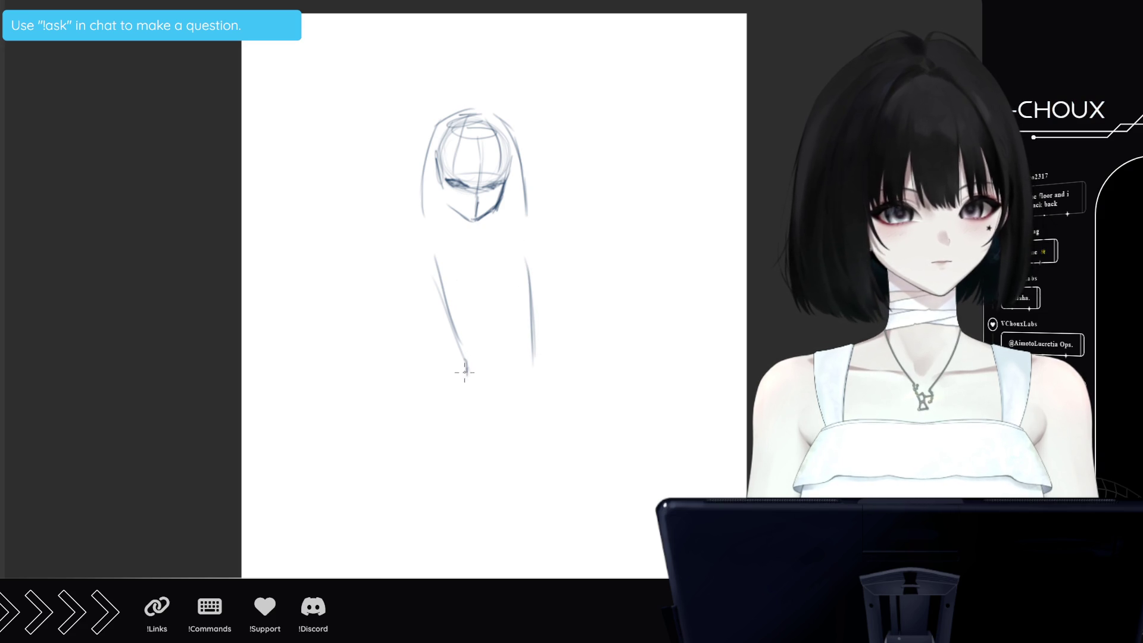
mouse_move(465, 369)
left_mouse_down()
mouse_move(426, 458)
mouse_move(533, 468)
mouse_move(547, 452)
left_mouse_up()
mouse_move(536, 365)
left_mouse_down()
mouse_move(562, 448)
mouse_move(537, 335)
left_mouse_up()
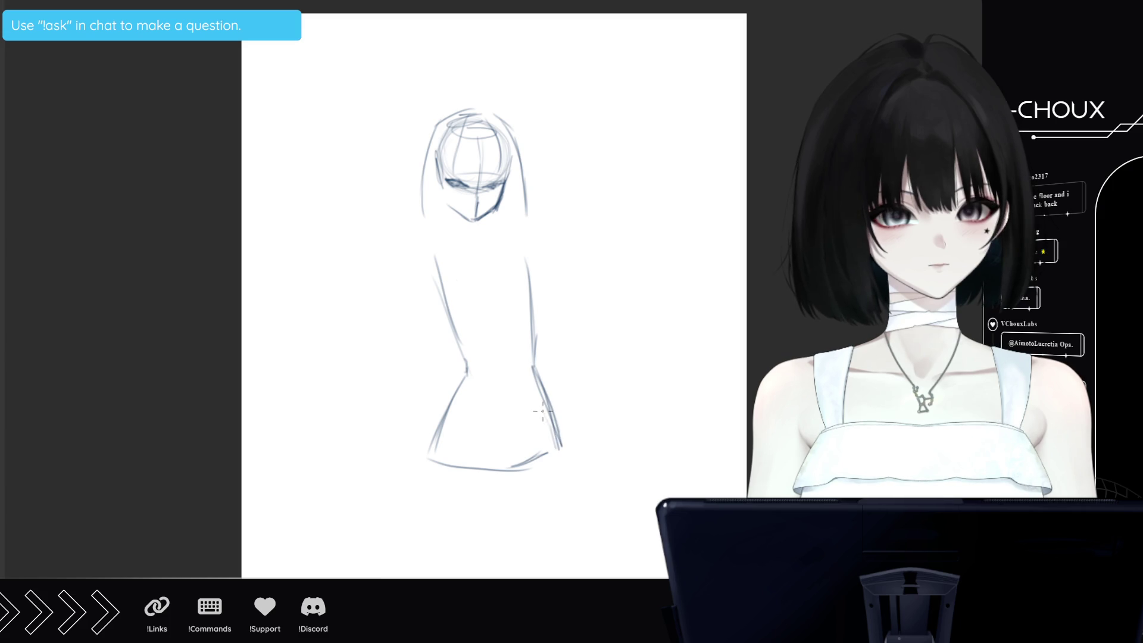
left_click_drag(528, 255, 535, 332)
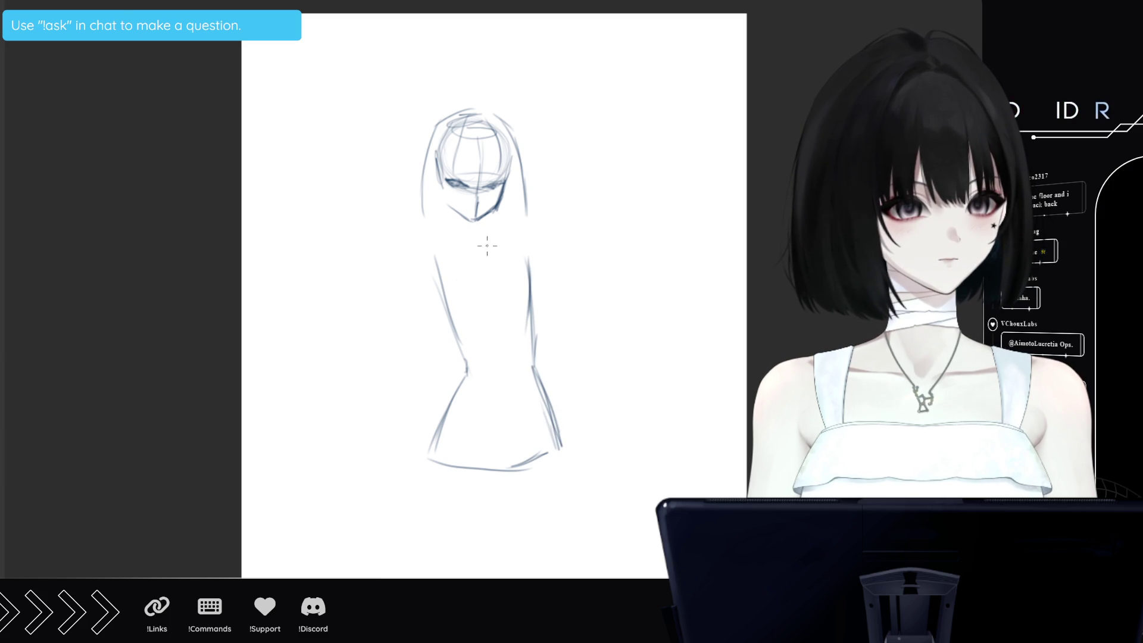
mouse_move(426, 252)
left_mouse_down()
mouse_move(527, 245)
mouse_move(530, 256)
left_mouse_up()
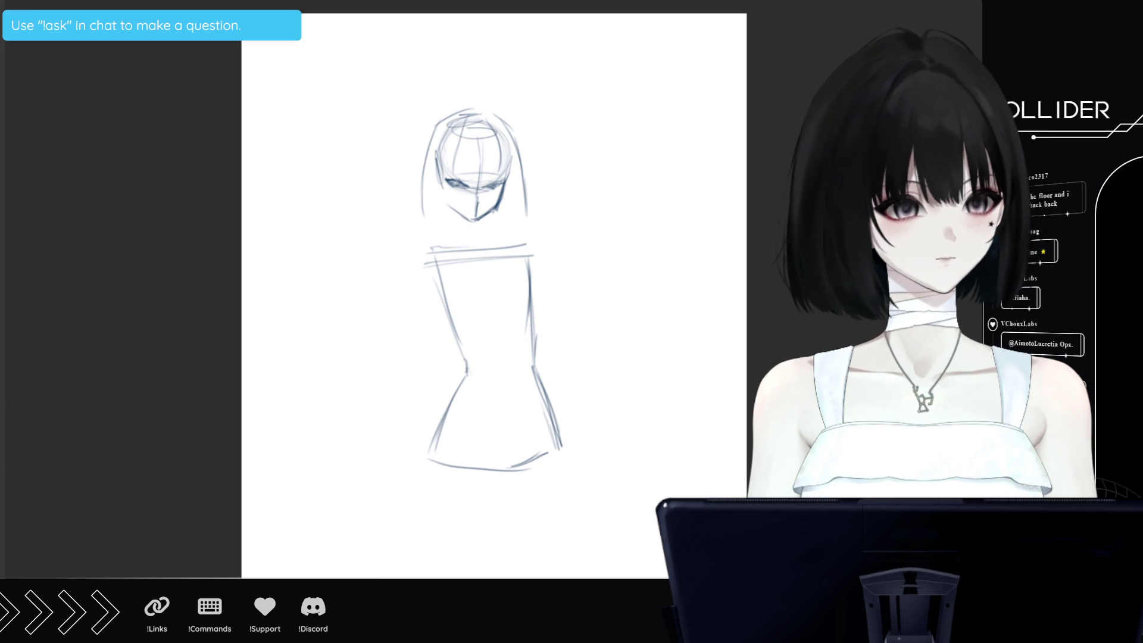
Add diagonal chest folds and waist strokes running down toward the hips
left_click_drag(489, 243, 507, 303)
mouse_move(499, 262)
left_mouse_down()
mouse_move(510, 310)
mouse_move(505, 278)
left_mouse_up()
mouse_move(501, 271)
left_mouse_down()
mouse_move(512, 313)
mouse_move(478, 362)
left_mouse_up()
left_click_drag(497, 319, 476, 371)
mouse_move(506, 316)
left_mouse_down()
mouse_move(474, 362)
mouse_move(530, 329)
mouse_move(540, 341)
left_mouse_up()
left_click_drag(538, 301, 534, 345)
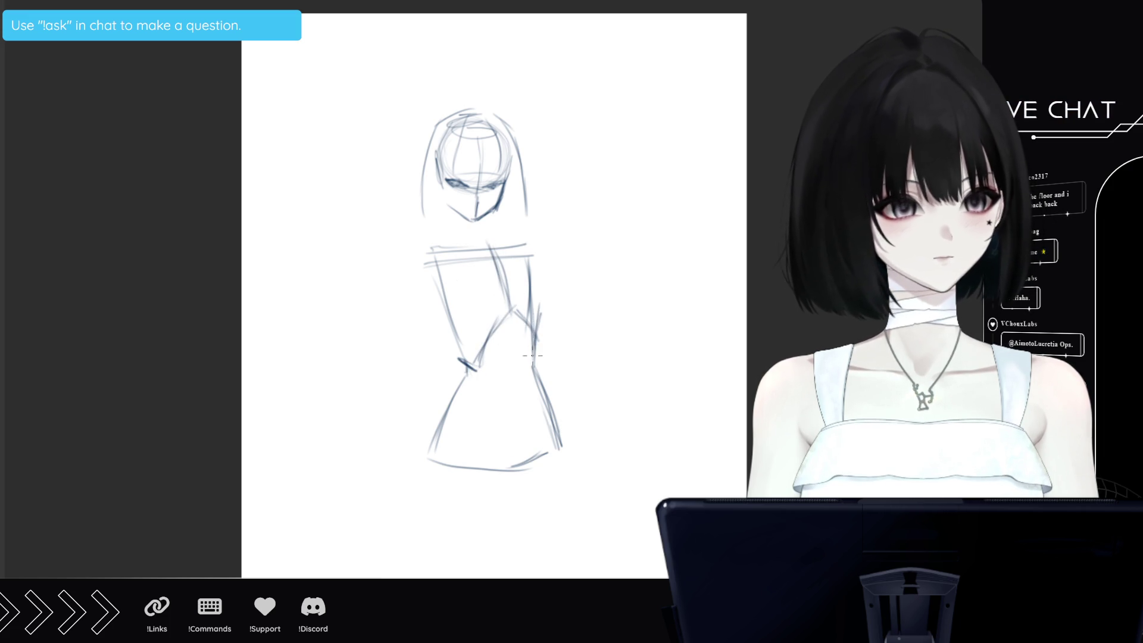
Go over and darken the dress's left and right side lines
left_click_drag(430, 283, 462, 364)
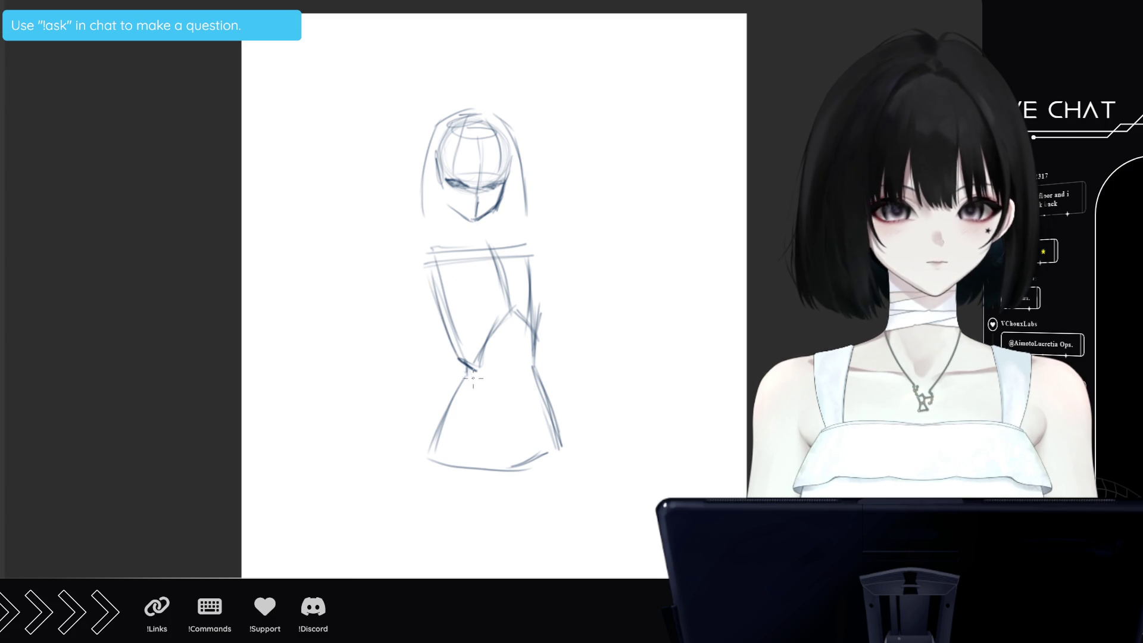
mouse_move(542, 308)
left_mouse_down()
mouse_move(529, 271)
mouse_move(541, 307)
left_mouse_up()
left_click_drag(515, 242, 542, 315)
left_click_drag(439, 273, 456, 362)
left_click_drag(435, 296, 468, 366)
left_click_drag(442, 314, 457, 366)
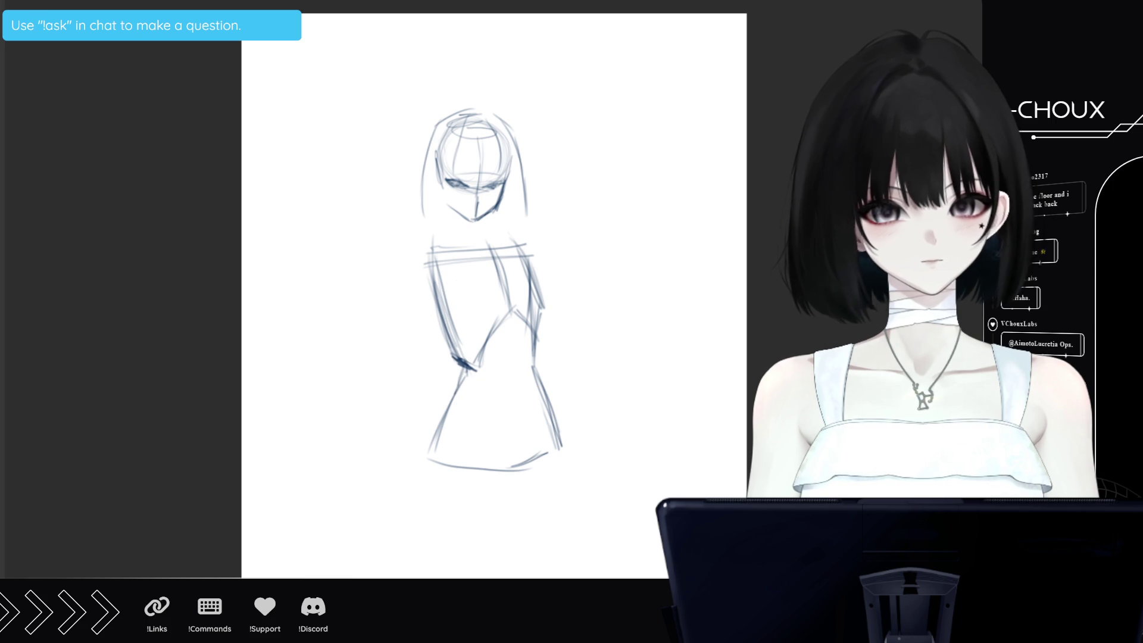
Redraw the hem across the dress bottom and reinforce the right side line down to it
key("e")
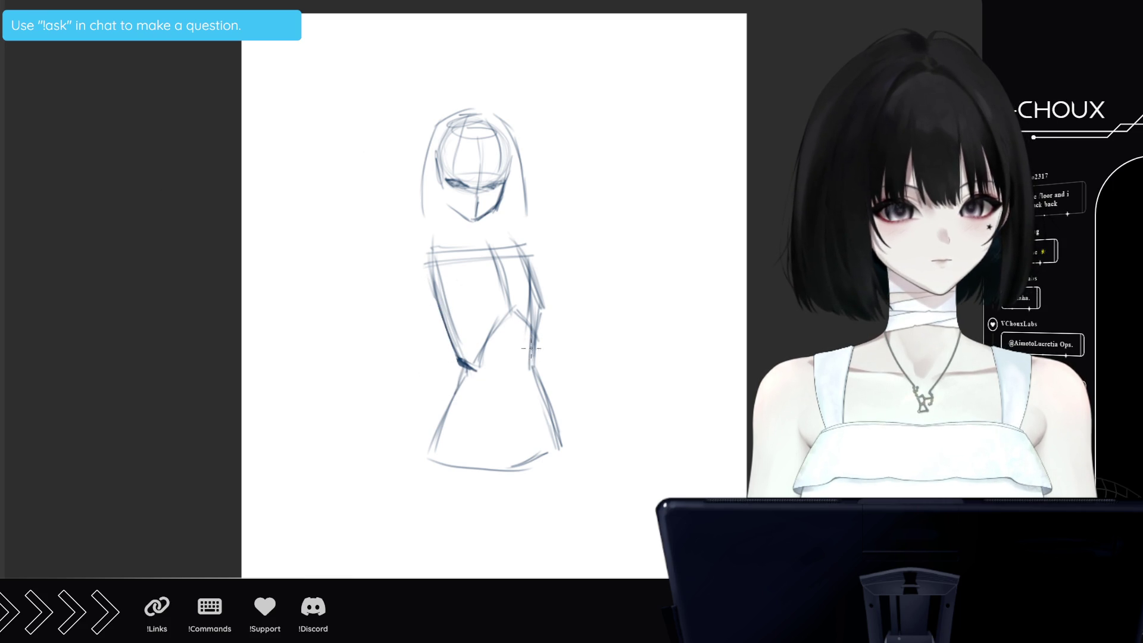
mouse_move(447, 415)
left_mouse_down()
mouse_move(442, 424)
mouse_move(464, 438)
mouse_move(524, 440)
mouse_move(555, 418)
left_mouse_up()
mouse_move(531, 365)
left_mouse_down()
mouse_move(556, 431)
mouse_move(535, 318)
left_mouse_up()
left_click_drag(532, 386, 529, 337)
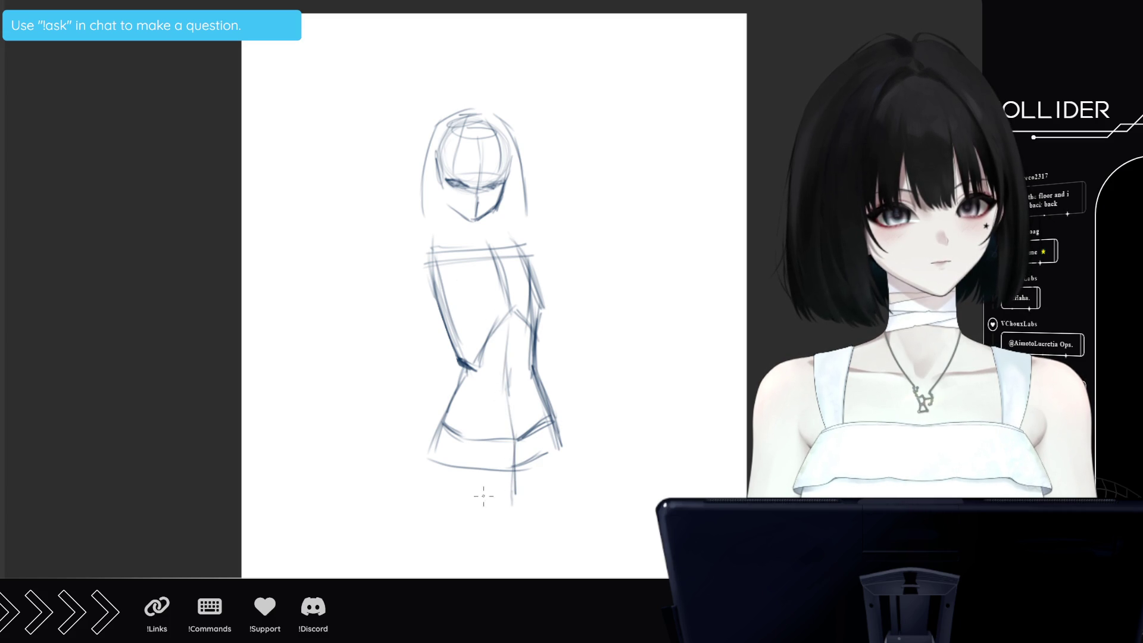
Sketch a second layered hem below the dress and hatch along it
mouse_move(441, 474)
left_mouse_down()
mouse_move(515, 496)
mouse_move(439, 469)
left_mouse_up()
left_click_drag(513, 496, 562, 451)
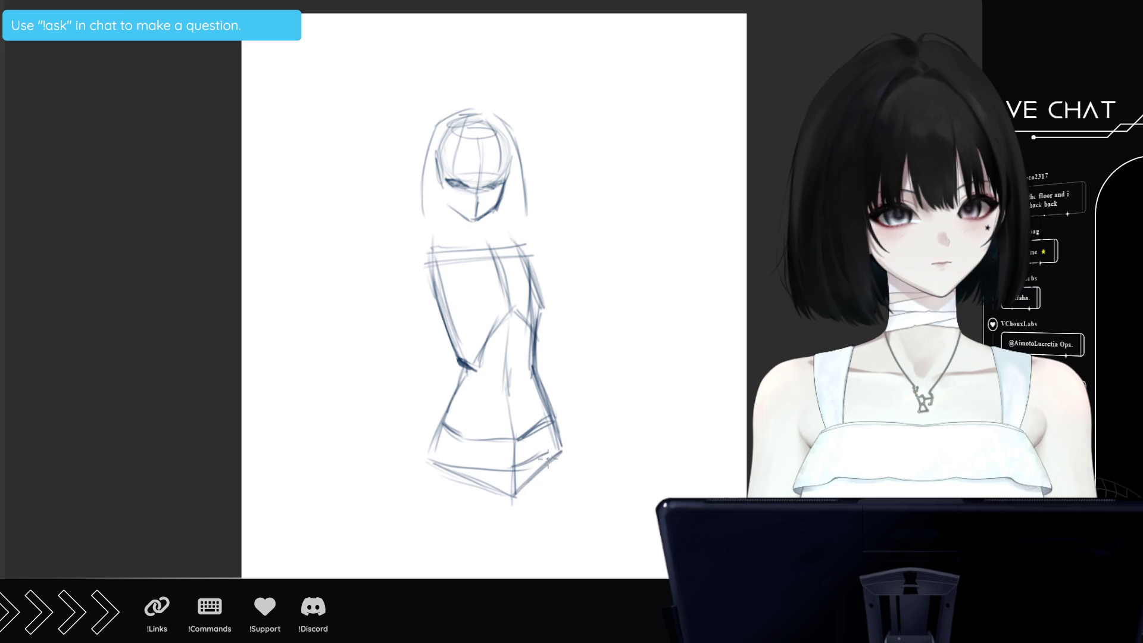
mouse_move(432, 446)
left_mouse_down()
mouse_move(453, 471)
mouse_move(426, 485)
mouse_move(422, 507)
left_mouse_up()
left_click_drag(561, 453, 563, 477)
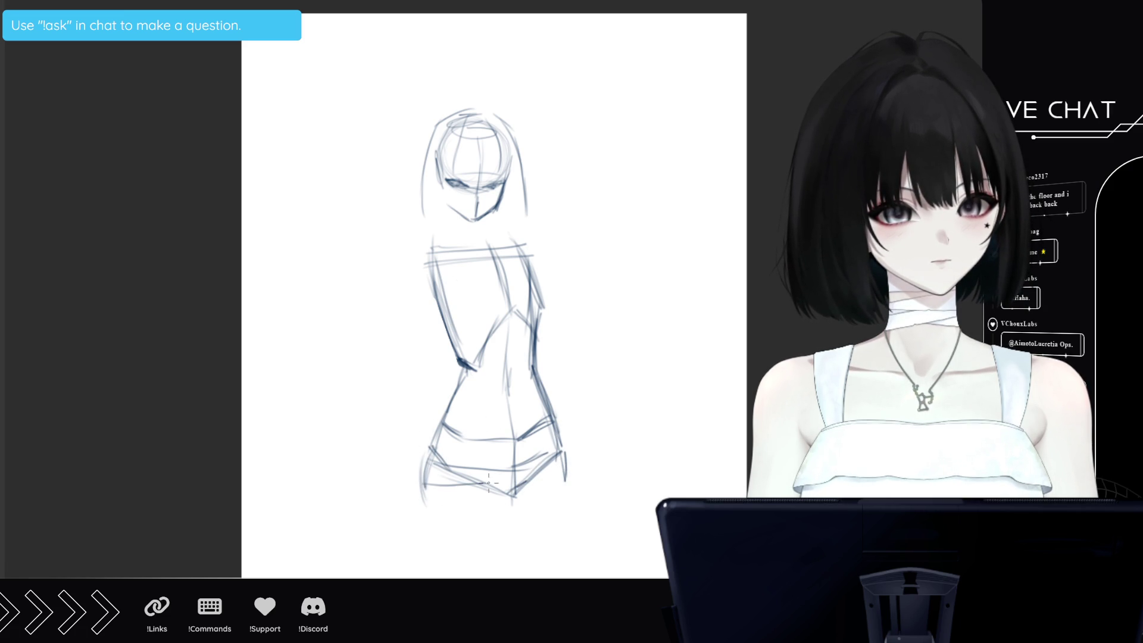
mouse_move(419, 495)
left_mouse_down()
mouse_move(467, 480)
mouse_move(499, 488)
left_mouse_up()
left_click_drag(441, 466, 504, 493)
left_click_drag(444, 460, 455, 467)
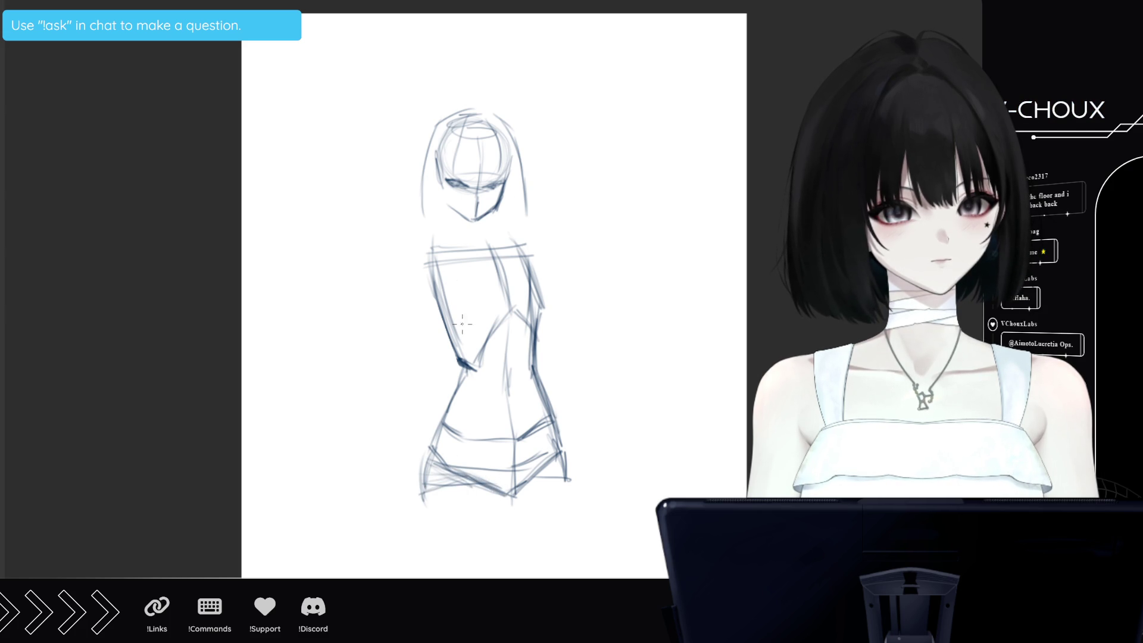
Draw the rounded left shoulder and the arm running down the figure's left side
mouse_move(420, 246)
left_mouse_down()
mouse_move(412, 277)
mouse_move(430, 345)
left_mouse_up()
mouse_move(421, 297)
left_mouse_down()
mouse_move(439, 398)
mouse_move(452, 395)
left_mouse_up()
left_click_drag(451, 280, 457, 372)
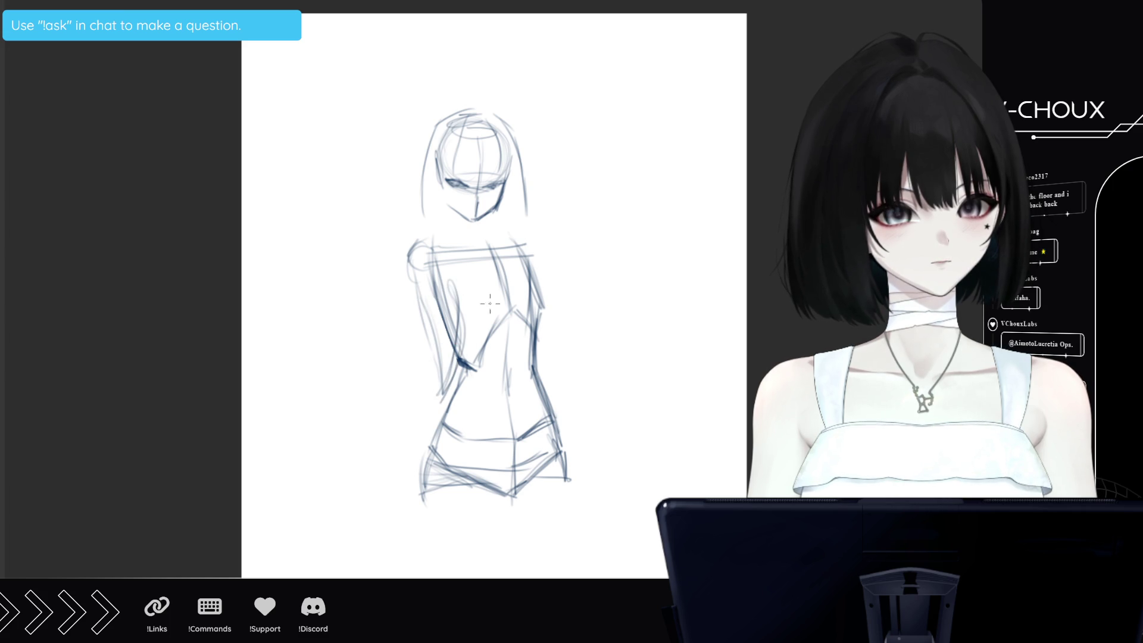
Sketch the right arm angling out from the shoulder and bending up to a raised hand, plus the neck line
left_click_drag(526, 257, 578, 360)
left_click_drag(532, 285, 586, 370)
mouse_move(513, 259)
left_mouse_down()
mouse_move(590, 374)
mouse_move(577, 357)
left_mouse_up()
left_click_drag(525, 241, 585, 360)
mouse_move(457, 245)
left_mouse_down()
mouse_move(453, 208)
mouse_move(482, 243)
mouse_move(429, 247)
left_mouse_up()
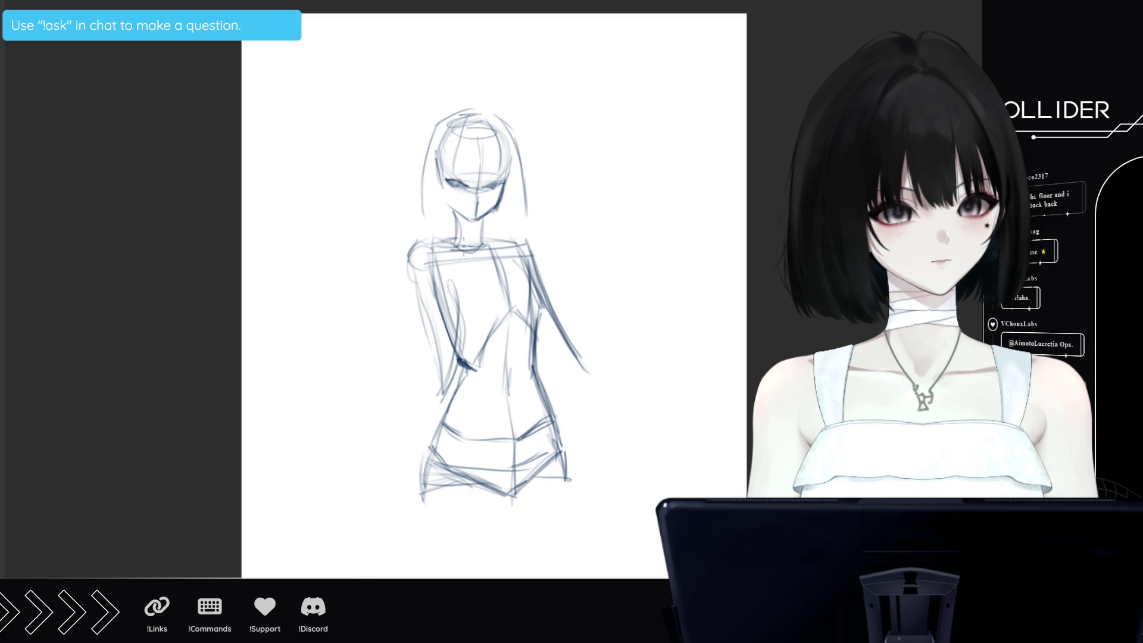
left_click_drag(587, 370, 638, 250)
mouse_move(585, 370)
left_mouse_down()
mouse_move(622, 284)
mouse_move(612, 301)
left_mouse_up()
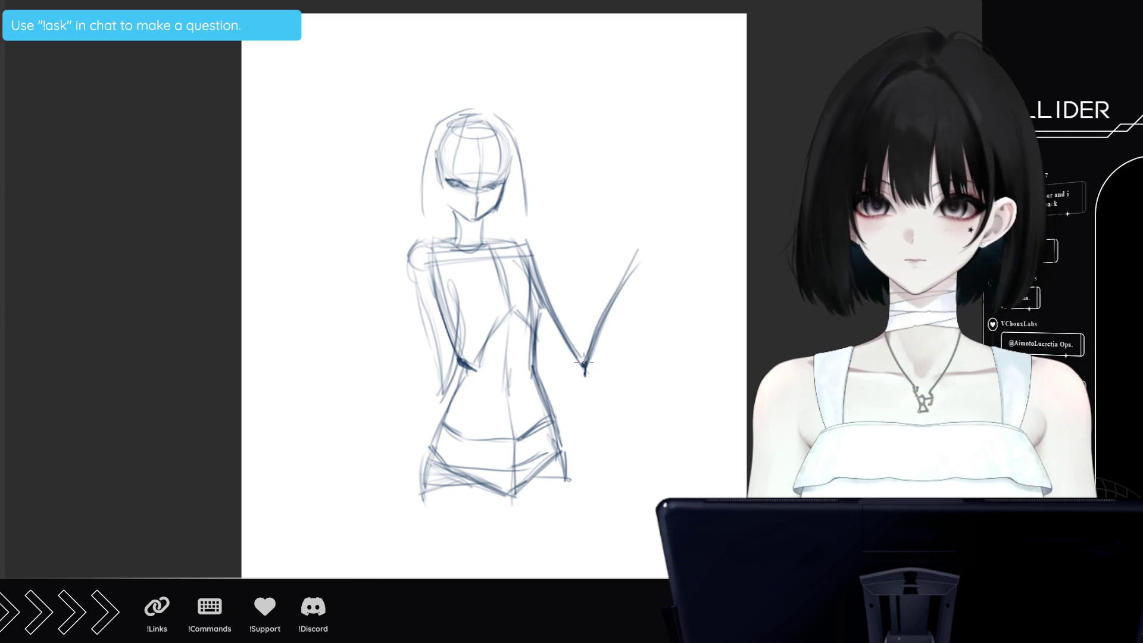
mouse_move(642, 247)
left_mouse_down()
mouse_move(630, 265)
mouse_move(643, 261)
left_mouse_up()
Add a short torso line, a stroke across the left arm and detail near the hand
left_click_drag(444, 317, 476, 318)
left_click_drag(404, 288, 459, 275)
left_click_drag(617, 285, 625, 261)
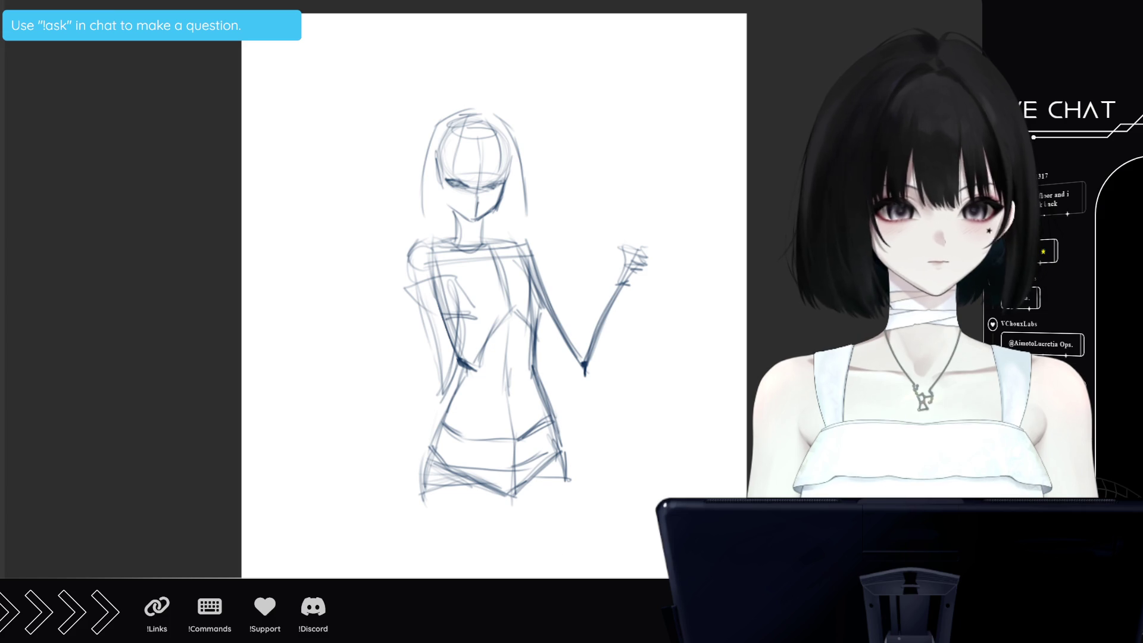
scroll(579, 542, "down", 4)
scroll(494, 297, "up", 5)
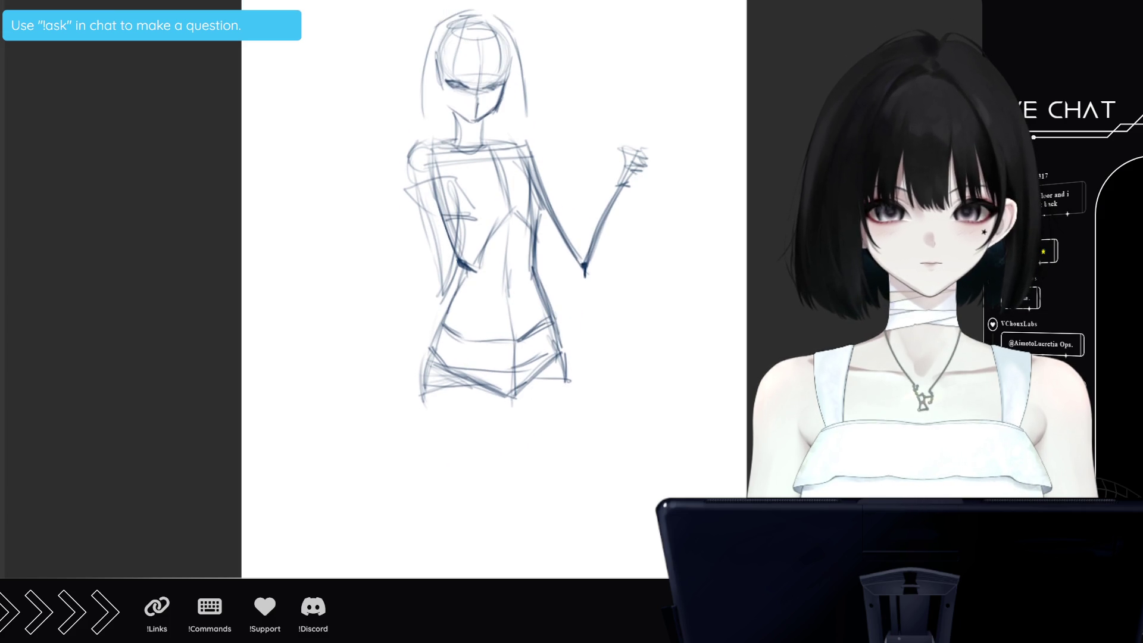
scroll(694, 309, "down", 5)
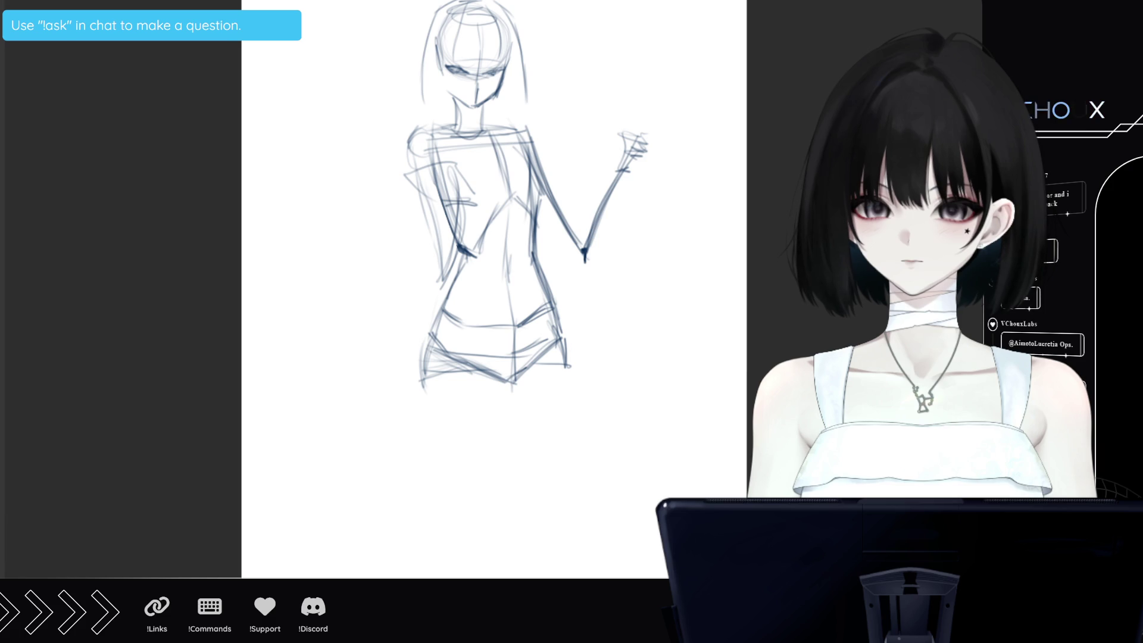
key("ctrl+t")
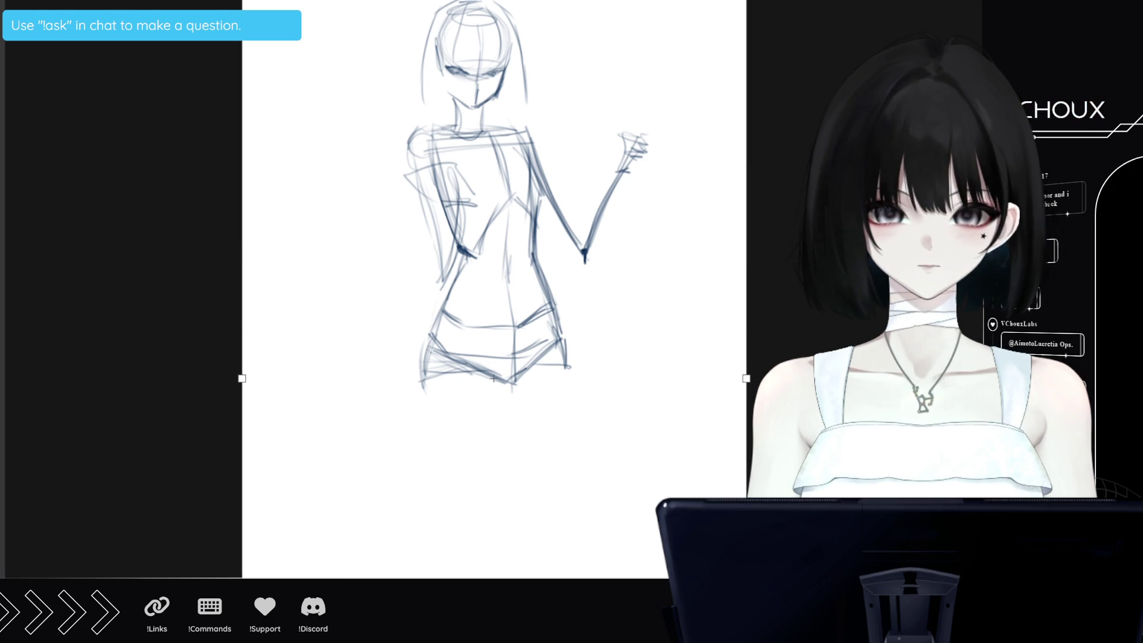
key("Return")
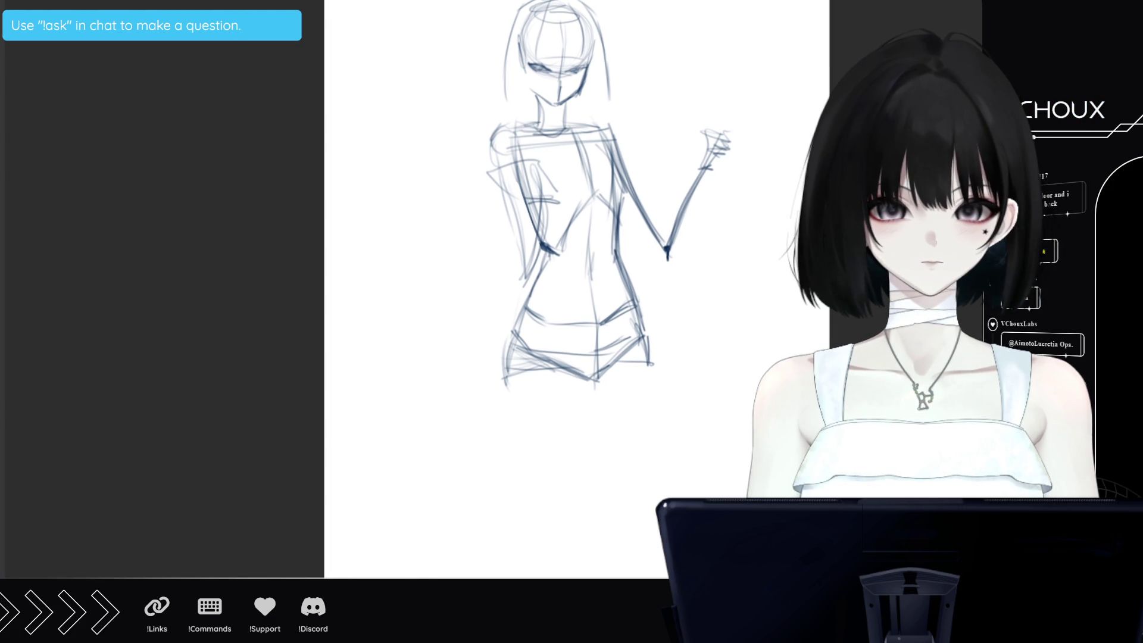
scroll(536, 286, "right", 3)
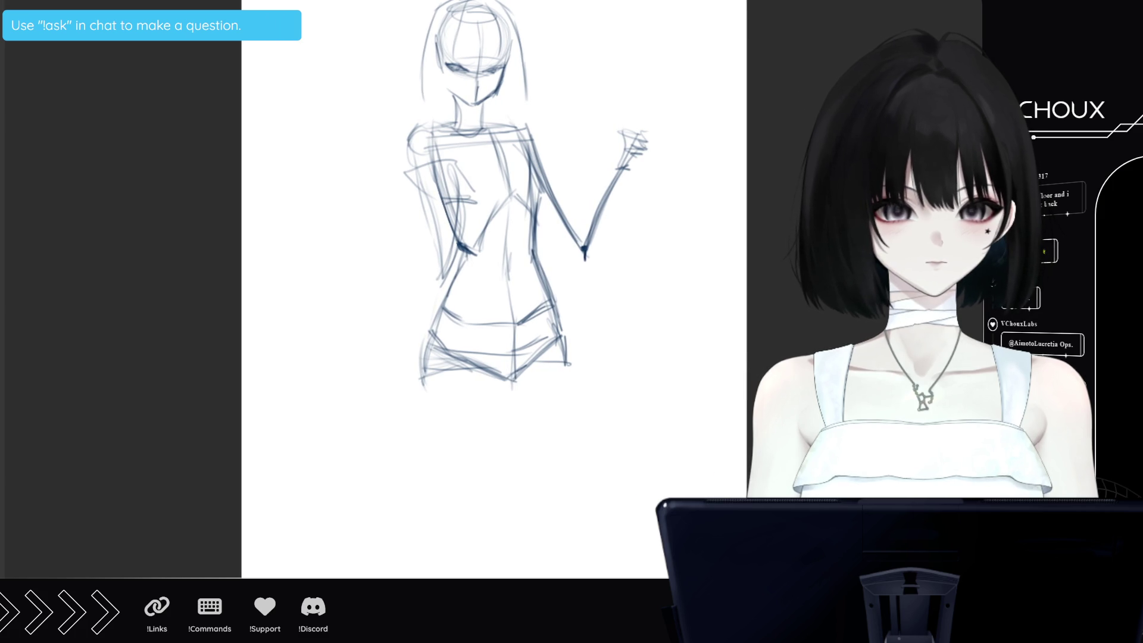
scroll(494, 285, "up", 5)
scroll(494, 286, "down", 2)
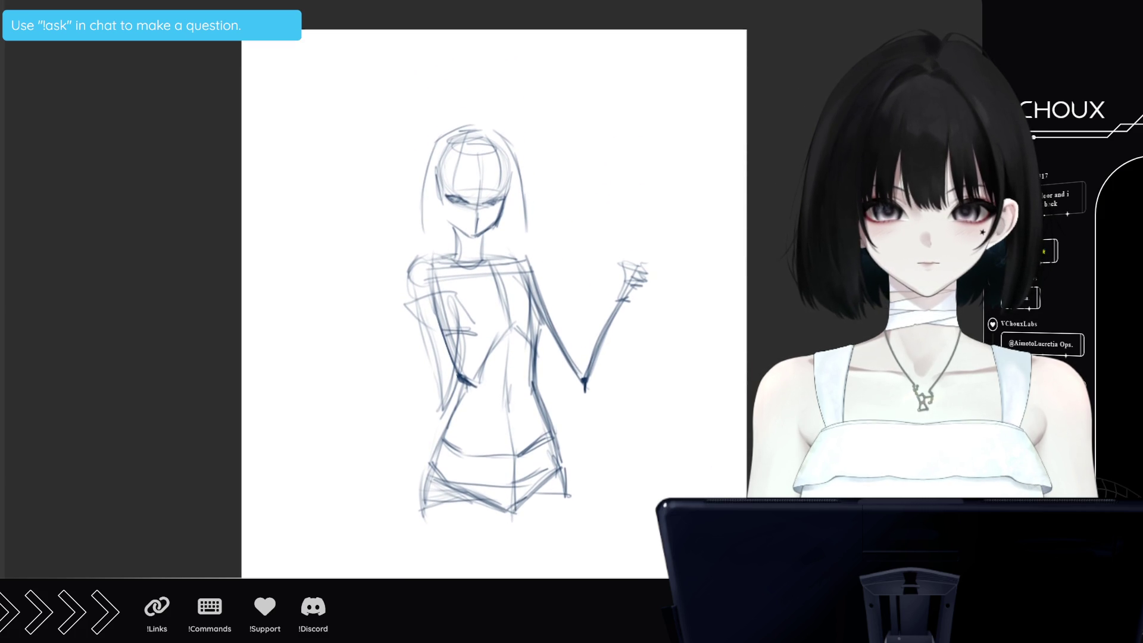
scroll(495, 285, "down", 7)
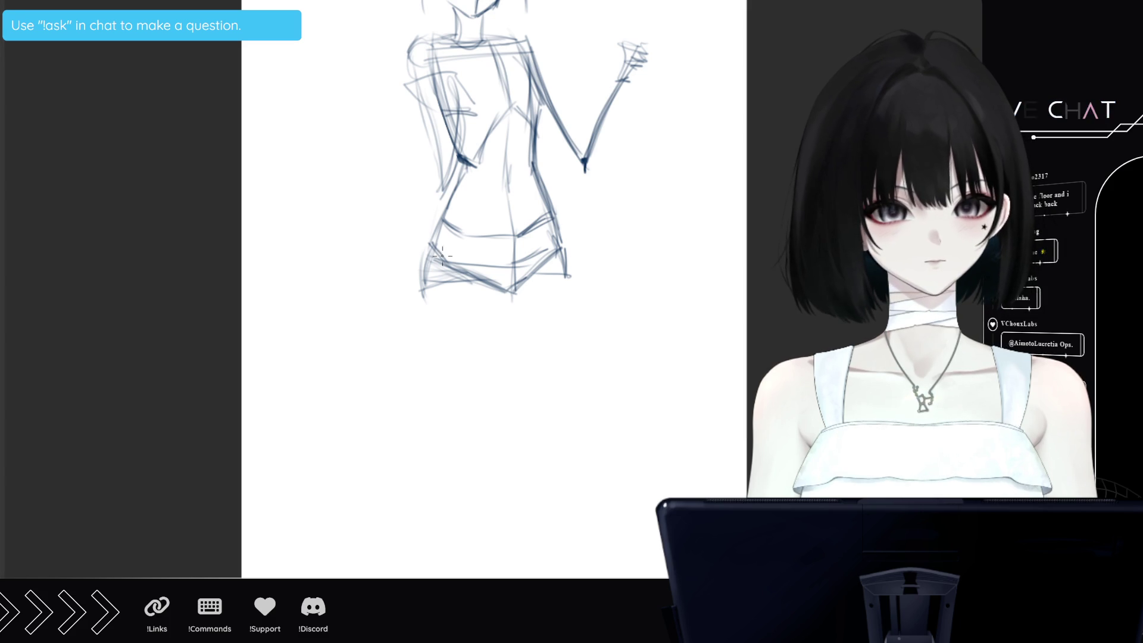
mouse_move(430, 295)
left_mouse_down()
mouse_move(439, 378)
mouse_move(464, 424)
left_mouse_up()
Draw the back leg lines from the hips down to the ankles
left_click_drag(435, 271, 470, 479)
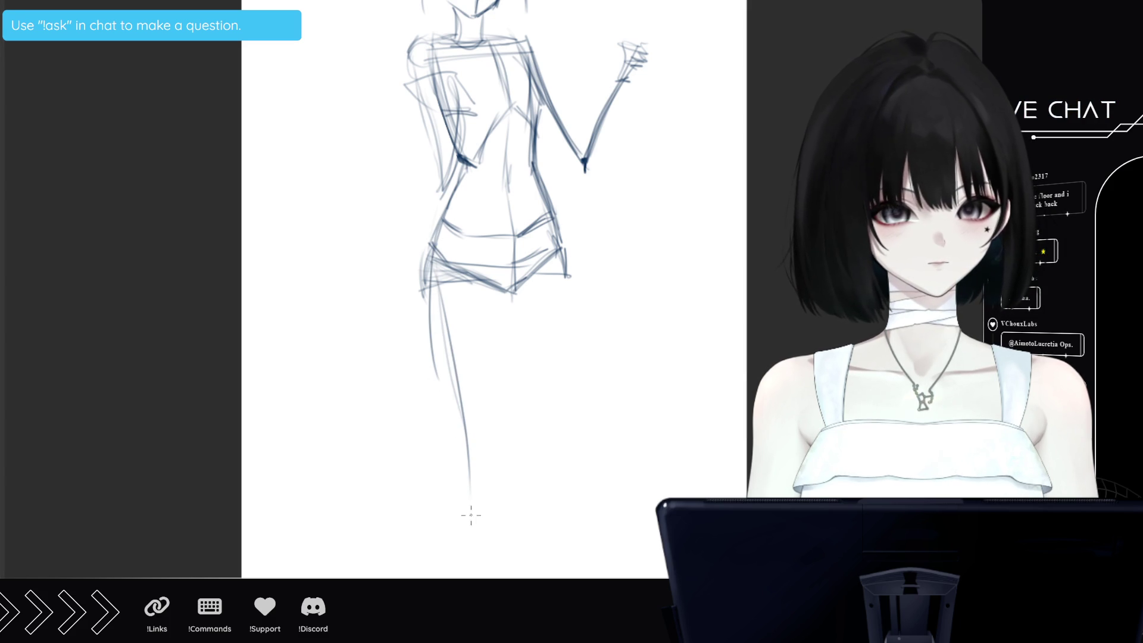
left_click_drag(509, 255, 497, 474)
left_click_drag(462, 239, 496, 576)
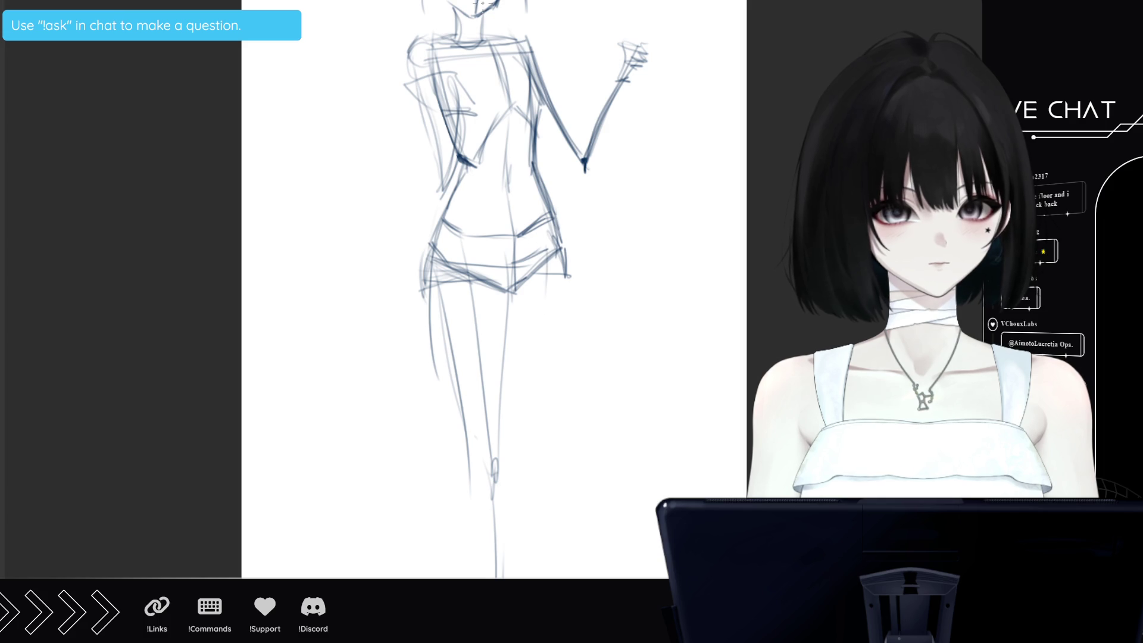
Sketch the front right leg crossing down from the hip to the ankle, reinforcing its outline
left_click_drag(536, 280, 463, 526)
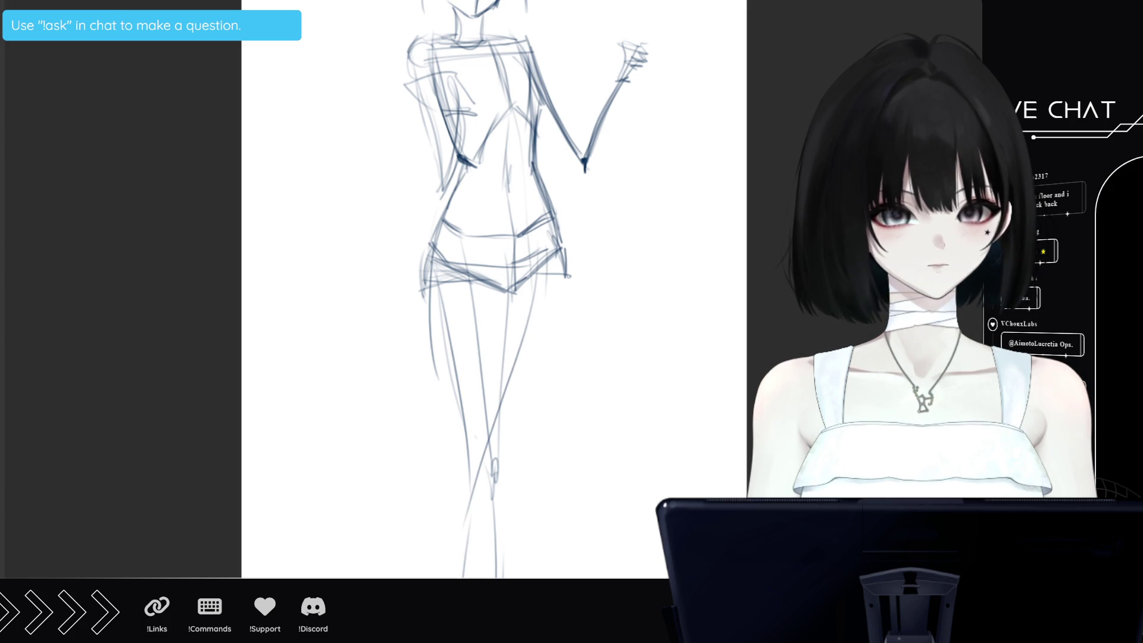
left_click_drag(522, 412, 542, 326)
left_click_drag(551, 244, 521, 435)
left_click_drag(538, 306, 491, 468)
left_click_drag(536, 343, 492, 462)
left_click_drag(545, 232, 479, 479)
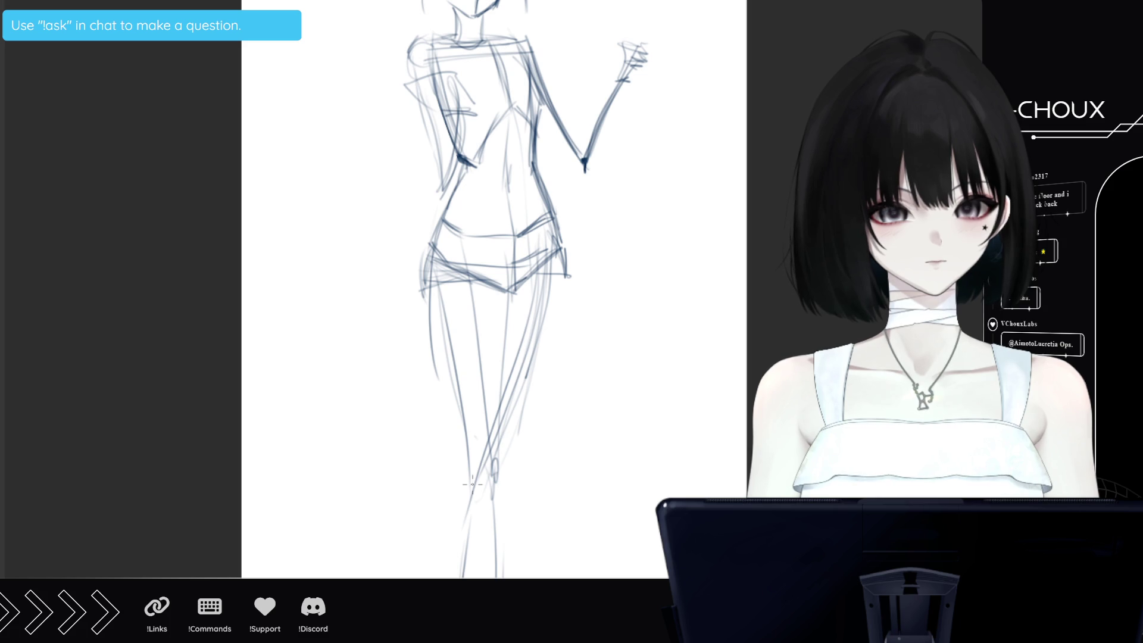
left_click_drag(542, 230, 495, 494)
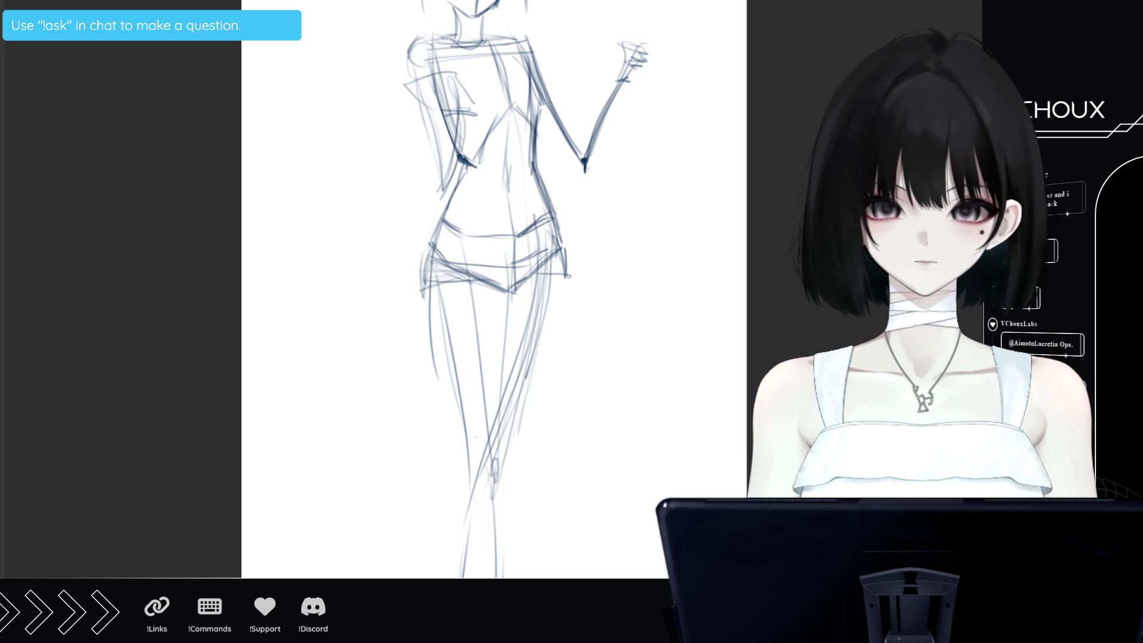
scroll(562, 427, "down", 2)
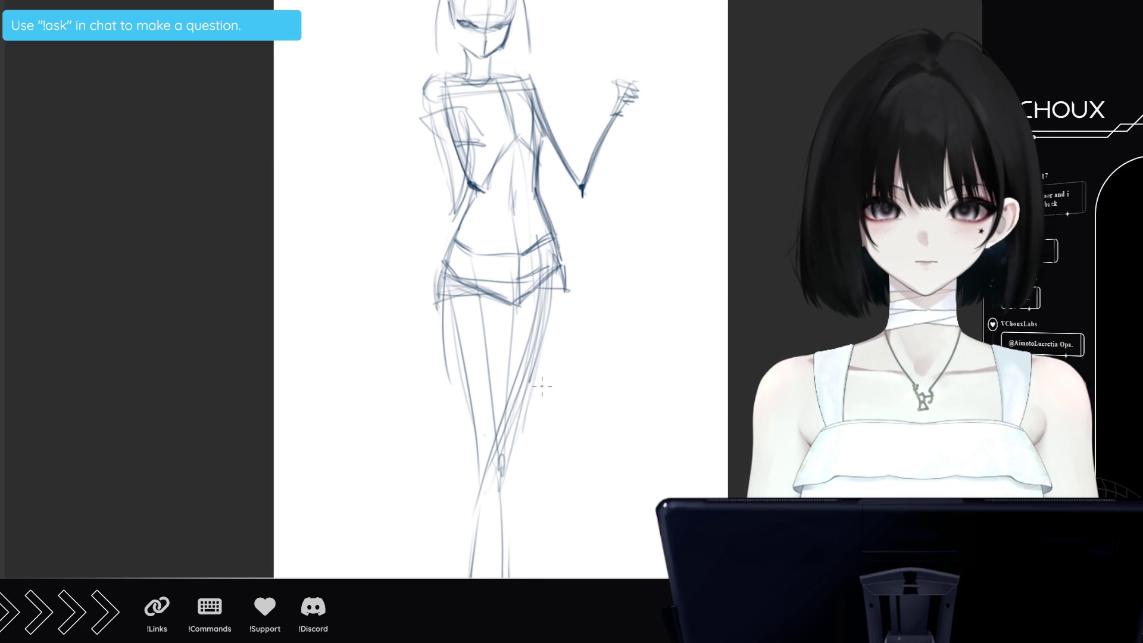
Scale the whole figure sketch down and nudge it slightly down-left so the full body fits
key("ctrl+t")
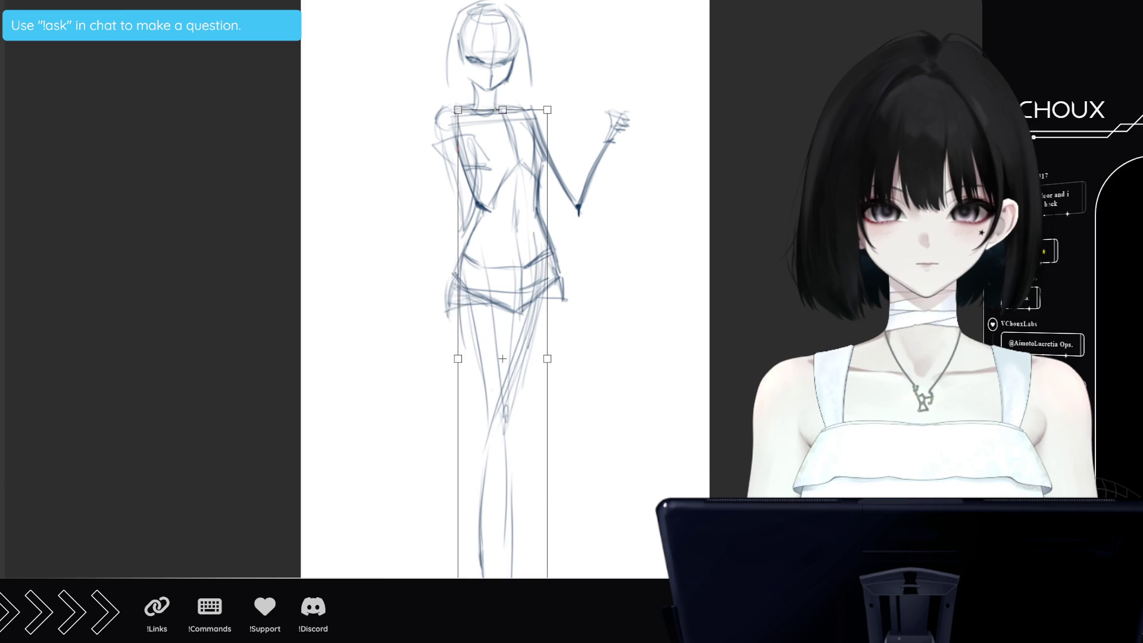
key("Return")
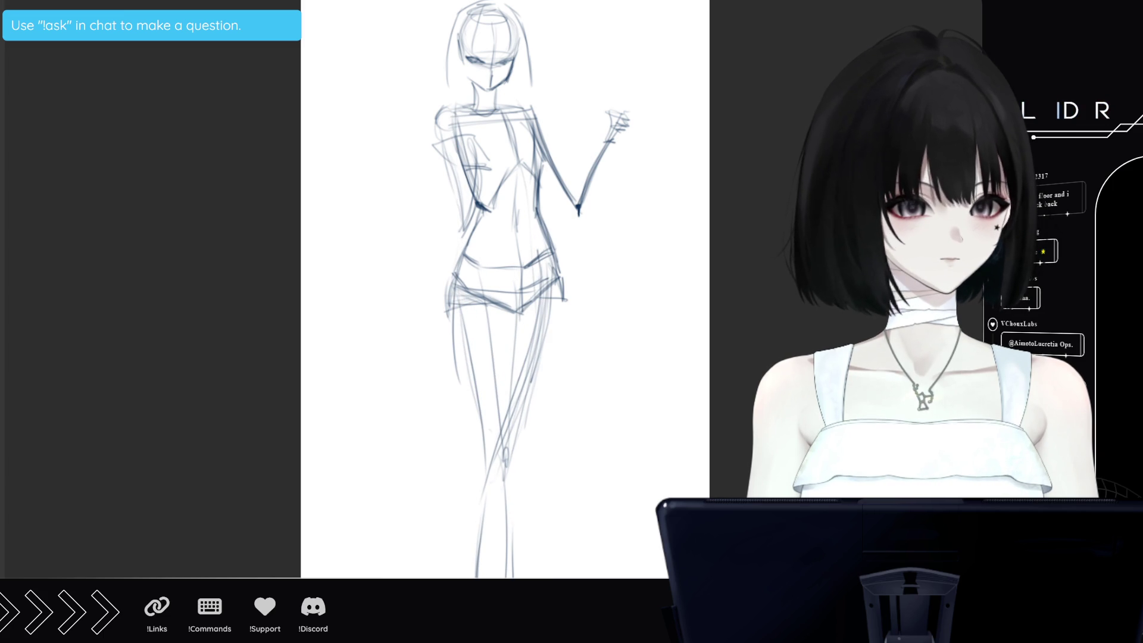
key("ctrl+t")
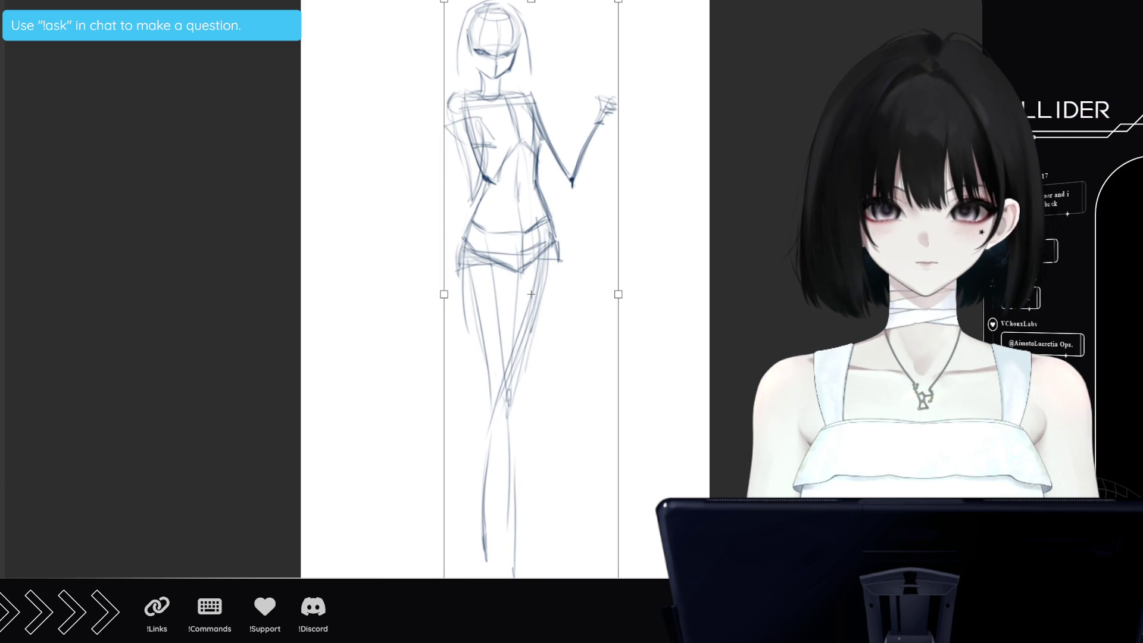
left_click_drag(544, 395, 542, 411)
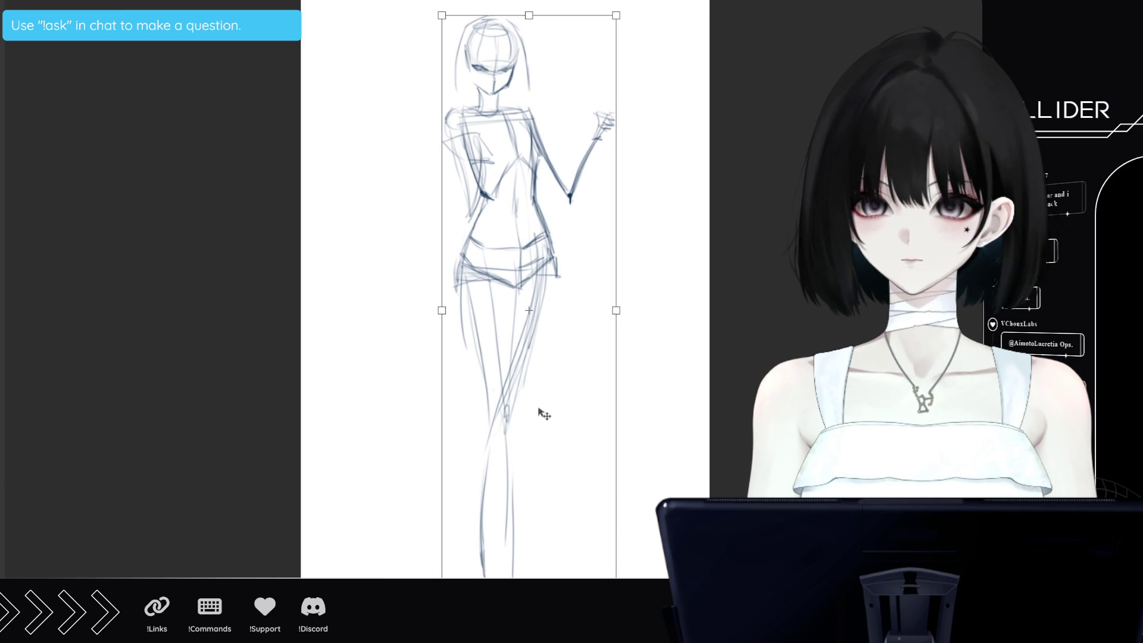
left_click_drag(529, 605, 529, 566)
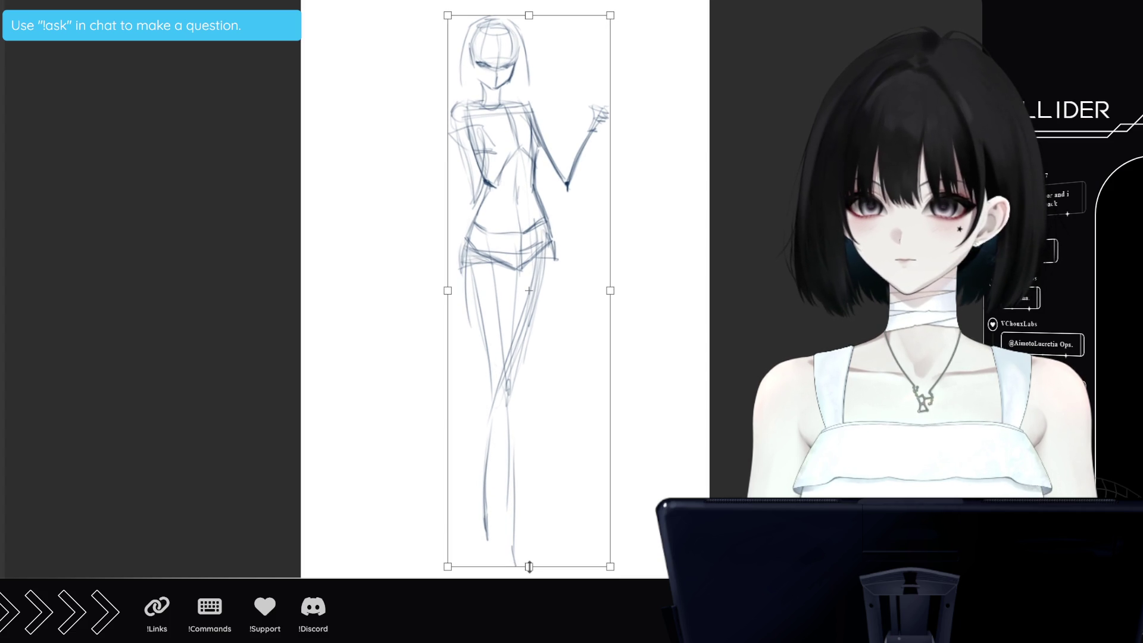
key("Return")
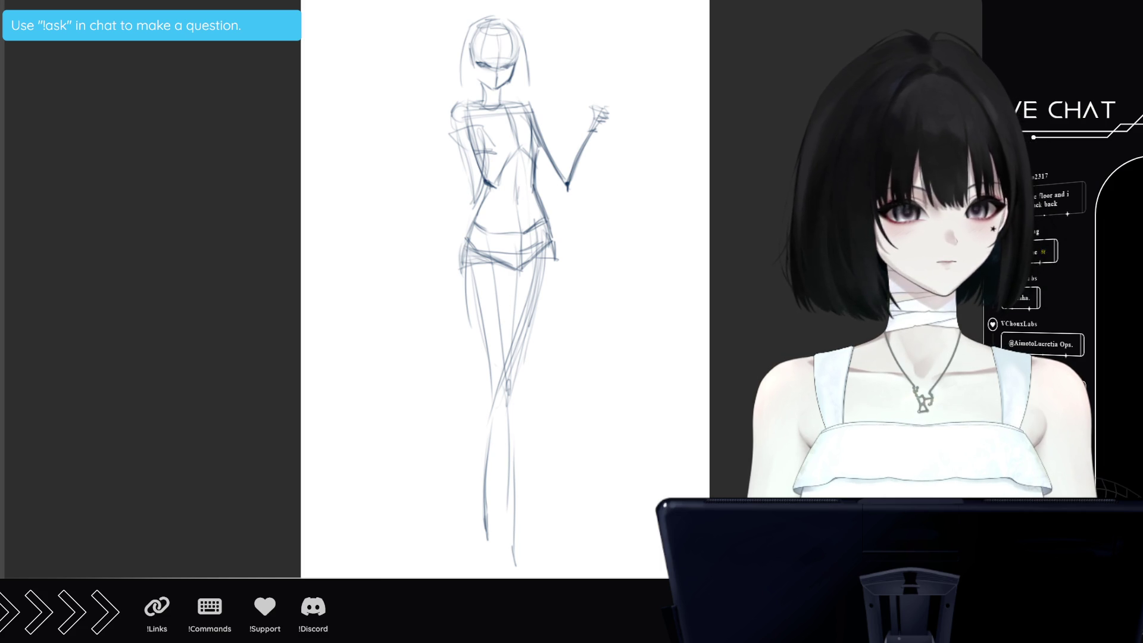
Shift the sketch a little lower, fade it, and draw a long hair strand down the left
key("ctrl+t")
left_click_drag(521, 205, 519, 239)
key("Return")
key("3")
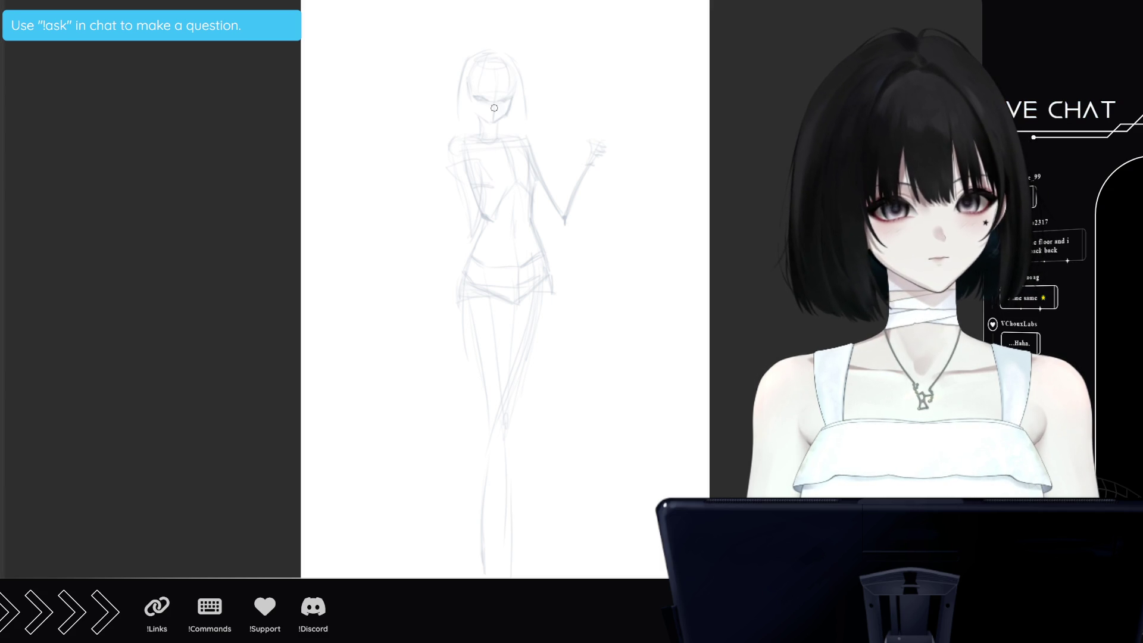
left_click_drag(464, 160, 396, 376)
Draw and darken the long braid from the neck down the left side to its curled tip
mouse_move(393, 265)
left_mouse_down()
mouse_move(398, 351)
mouse_move(476, 402)
left_mouse_up()
mouse_move(465, 156)
left_mouse_down()
mouse_move(410, 239)
mouse_move(408, 353)
mouse_move(584, 424)
mouse_move(640, 488)
mouse_move(630, 533)
mouse_move(602, 564)
left_mouse_up()
left_click_drag(646, 488, 600, 569)
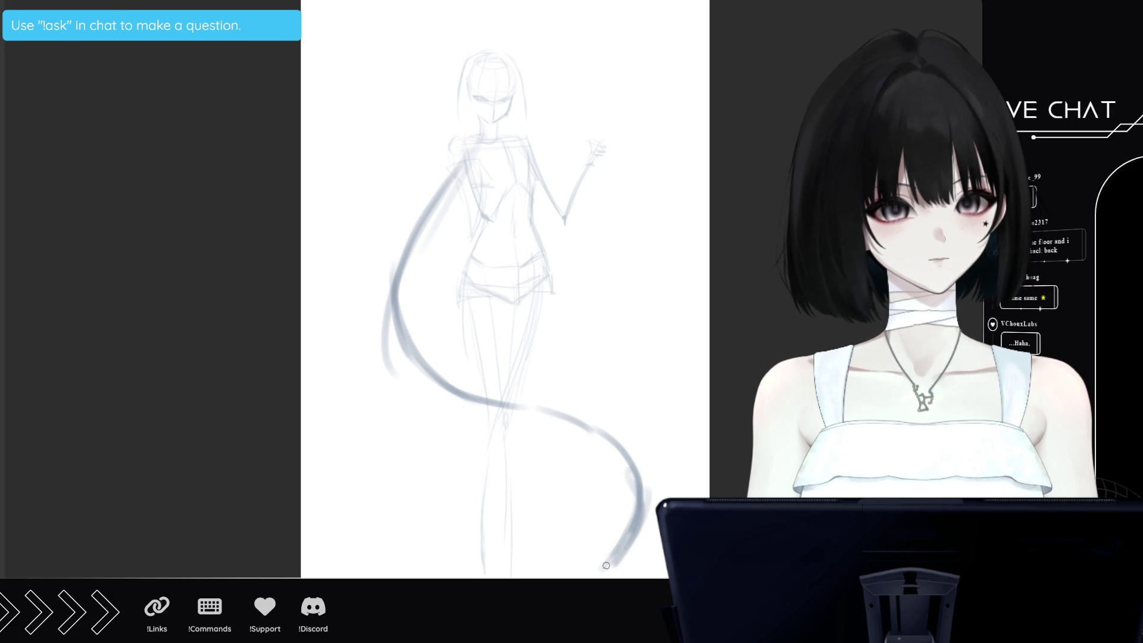
left_click_drag(412, 228, 393, 284)
left_click_drag(440, 192, 390, 279)
mouse_move(485, 129)
left_mouse_down()
mouse_move(397, 254)
mouse_move(387, 337)
mouse_move(465, 390)
mouse_move(608, 438)
left_mouse_up()
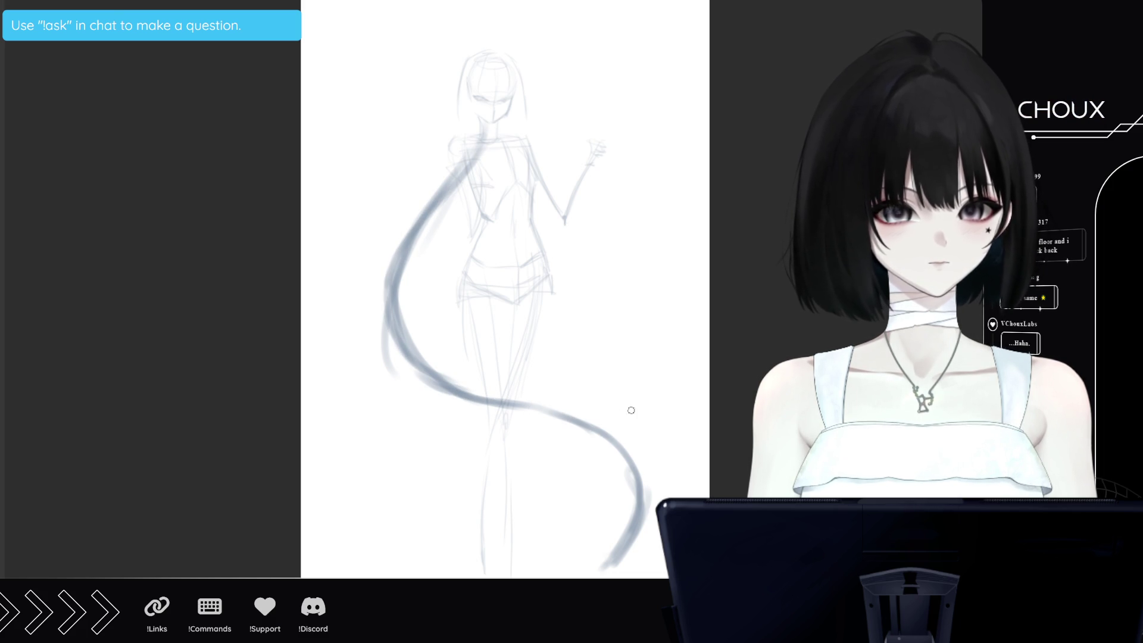
left_click_drag(641, 512, 601, 562)
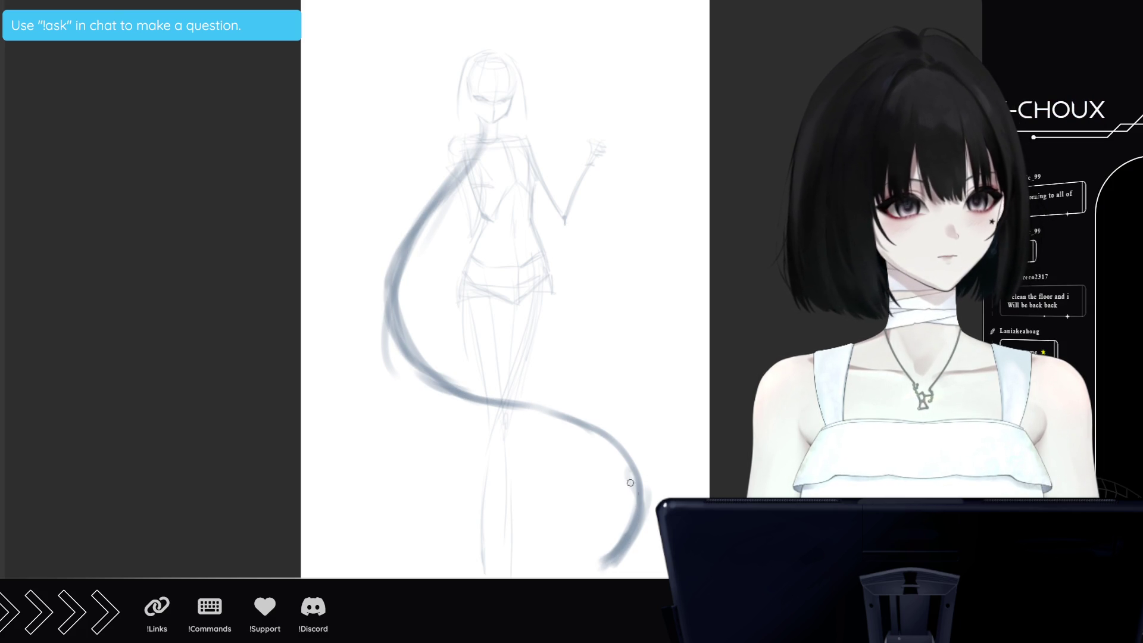
mouse_move(387, 301)
left_mouse_down()
mouse_move(384, 247)
mouse_move(402, 262)
mouse_move(416, 257)
mouse_move(395, 290)
mouse_move(400, 235)
mouse_move(415, 230)
mouse_move(394, 241)
mouse_move(380, 301)
mouse_move(414, 277)
left_mouse_up()
mouse_move(416, 237)
left_mouse_down()
mouse_move(420, 203)
mouse_move(440, 213)
mouse_move(422, 199)
mouse_move(437, 201)
mouse_move(433, 181)
left_mouse_up()
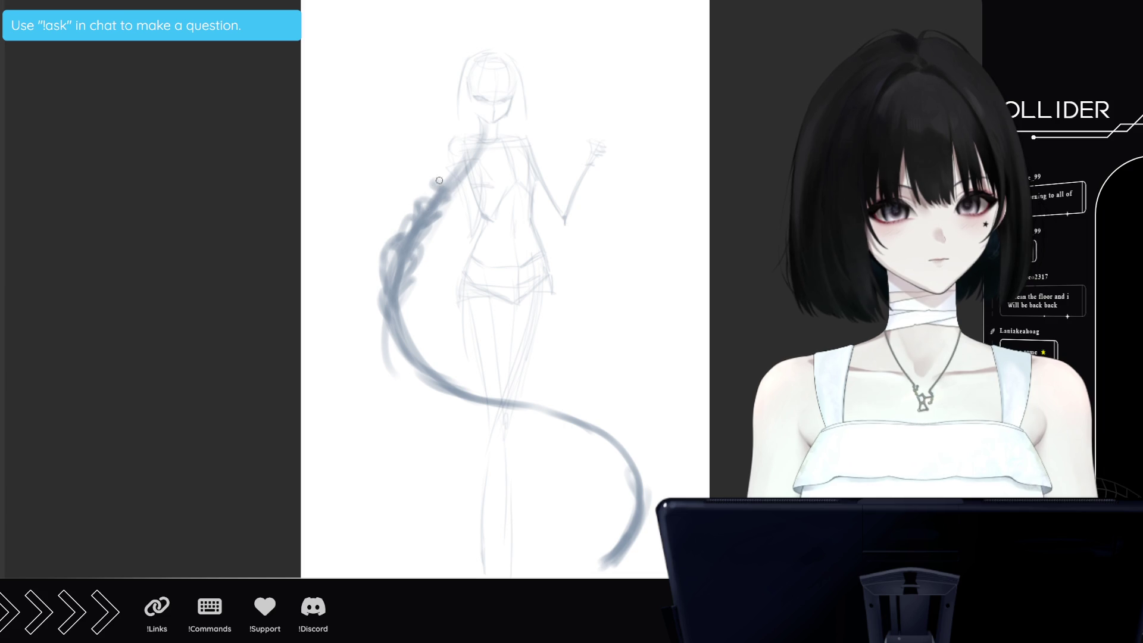
mouse_move(392, 287)
left_mouse_down()
mouse_move(380, 306)
mouse_move(412, 360)
mouse_move(602, 575)
left_mouse_up()
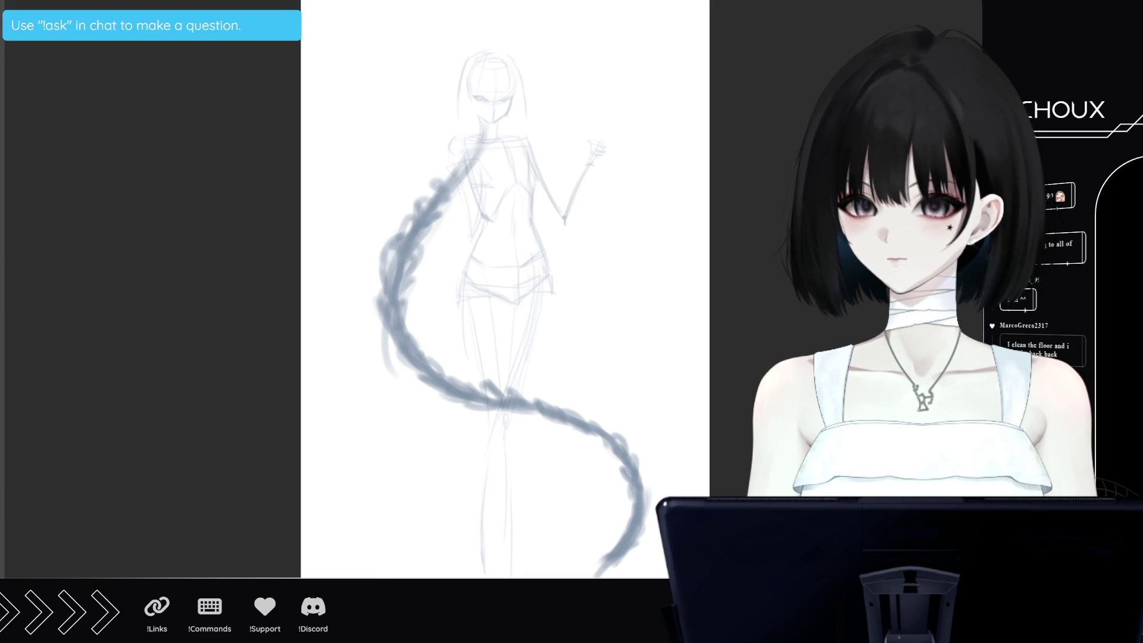
scroll(512, 304, "down", 3)
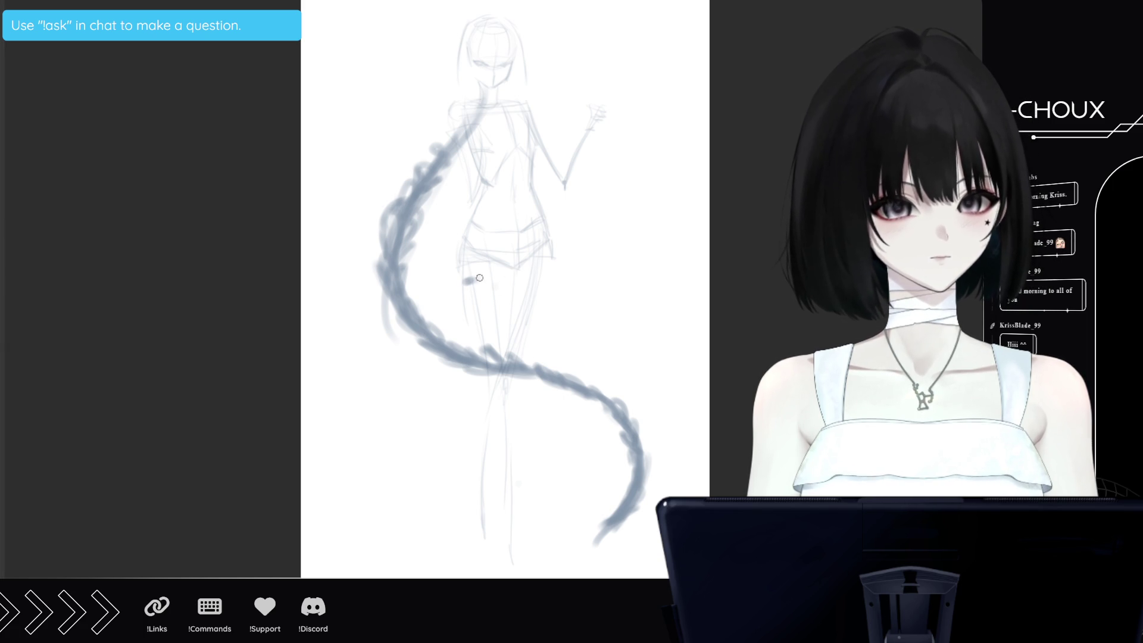
Mark a dark shorts hem across the upper thigh
mouse_move(462, 281)
left_mouse_down()
mouse_move(515, 287)
mouse_move(464, 284)
mouse_move(467, 225)
mouse_move(462, 260)
mouse_move(512, 256)
mouse_move(512, 237)
mouse_move(515, 271)
mouse_move(472, 286)
mouse_move(466, 273)
mouse_move(505, 290)
mouse_move(518, 278)
left_mouse_up()
left_click_drag(512, 222, 515, 260)
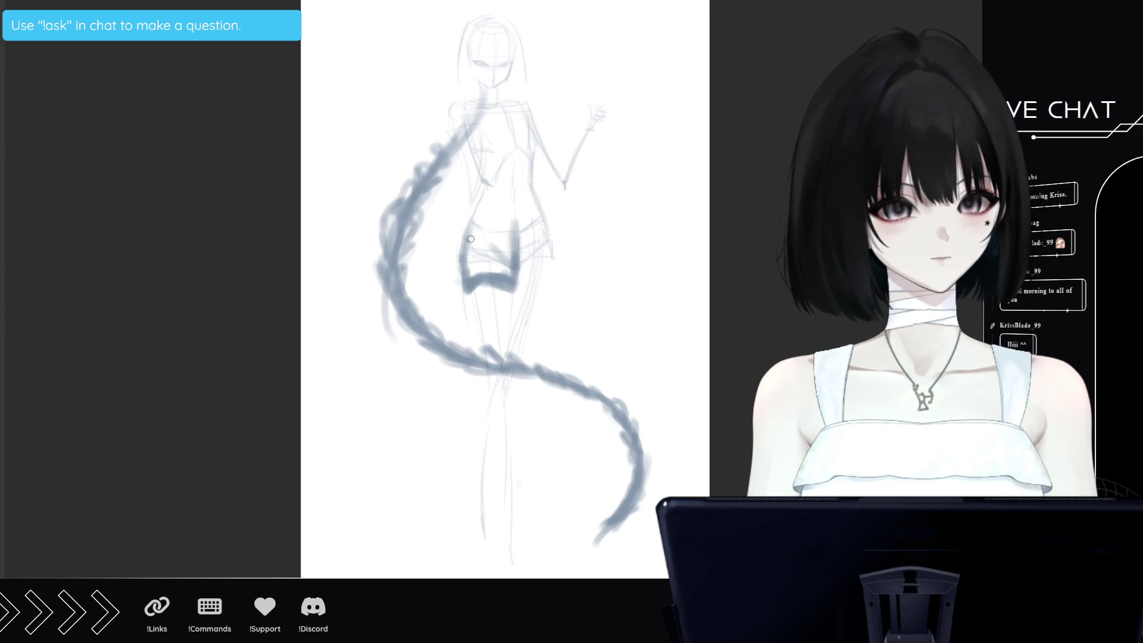
mouse_move(476, 285)
left_mouse_down()
mouse_move(465, 296)
mouse_move(463, 273)
left_mouse_up()
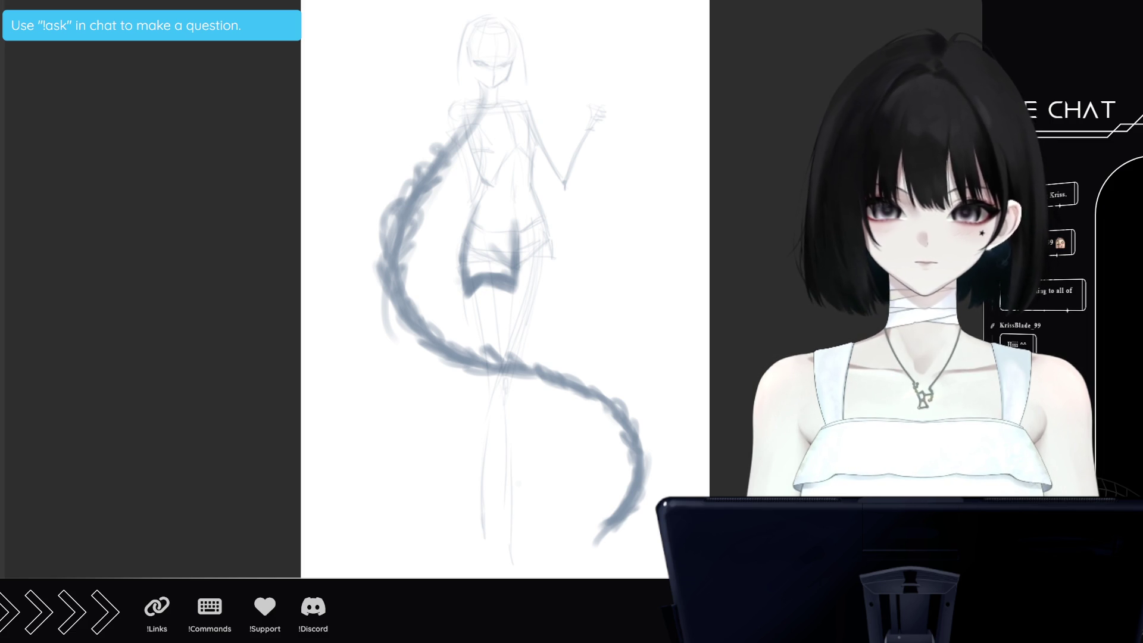
Reinforce both leg outlines from the thighs down to the ankles
left_click_drag(469, 290, 490, 405)
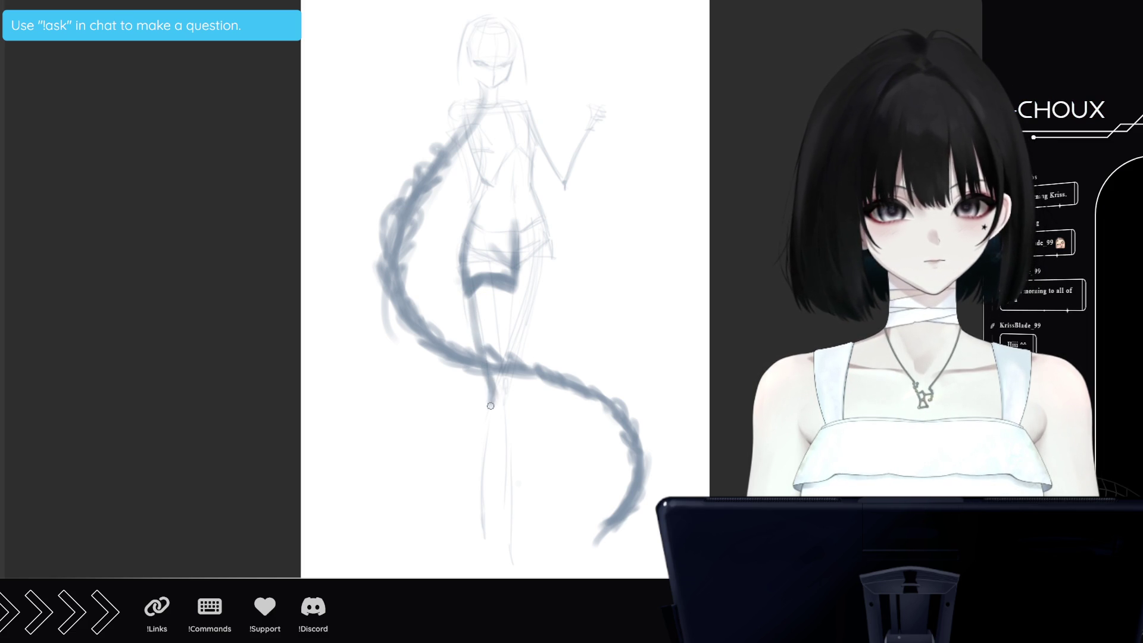
left_click_drag(467, 298, 492, 361)
left_click_drag(515, 282, 504, 543)
mouse_move(489, 390)
left_mouse_down()
mouse_move(497, 434)
mouse_move(516, 437)
mouse_move(519, 539)
left_mouse_up()
mouse_move(517, 394)
left_mouse_down()
mouse_move(515, 473)
mouse_move(512, 447)
left_mouse_up()
mouse_move(510, 542)
left_mouse_down()
mouse_move(499, 576)
mouse_move(519, 529)
left_mouse_up()
mouse_move(546, 245)
left_mouse_down()
mouse_move(516, 398)
mouse_move(468, 465)
mouse_move(460, 502)
mouse_move(500, 529)
left_mouse_up()
left_click_drag(477, 455, 457, 518)
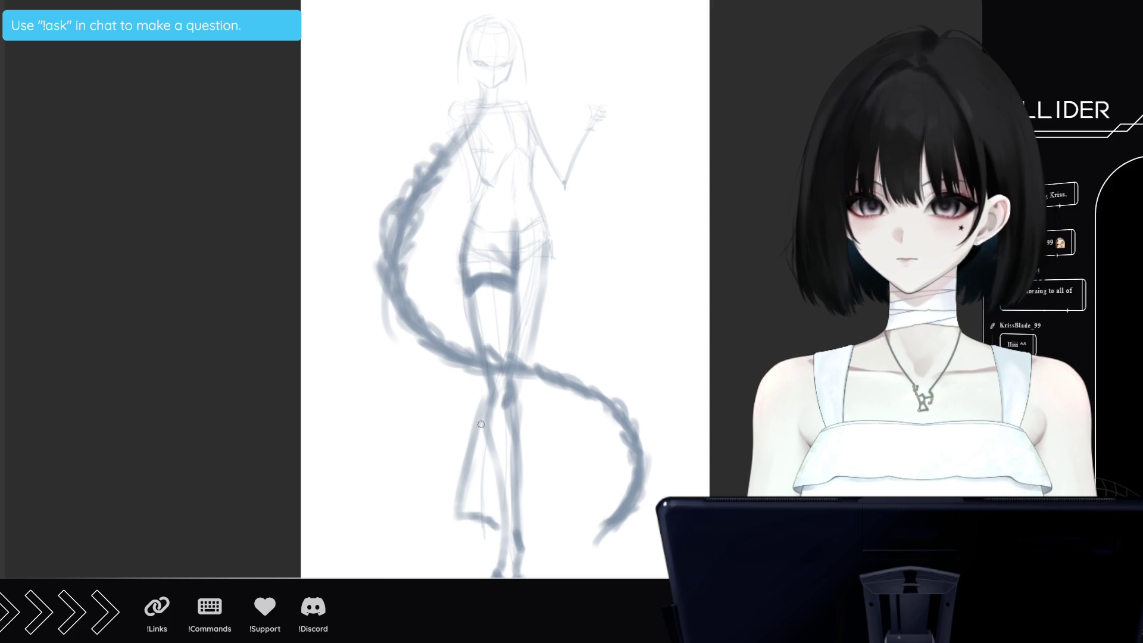
mouse_move(551, 275)
left_mouse_down()
mouse_move(523, 381)
mouse_move(525, 365)
left_mouse_up()
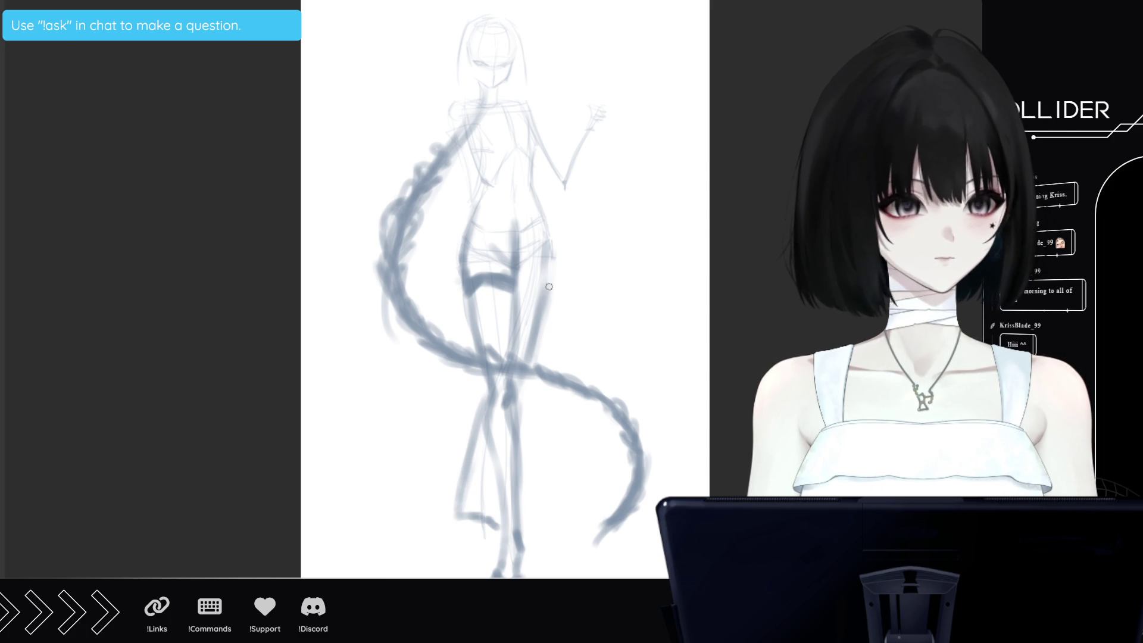
Sketch the left hip line, the waist and abdomen, and the left foot and shoe
left_click_drag(496, 237, 484, 280)
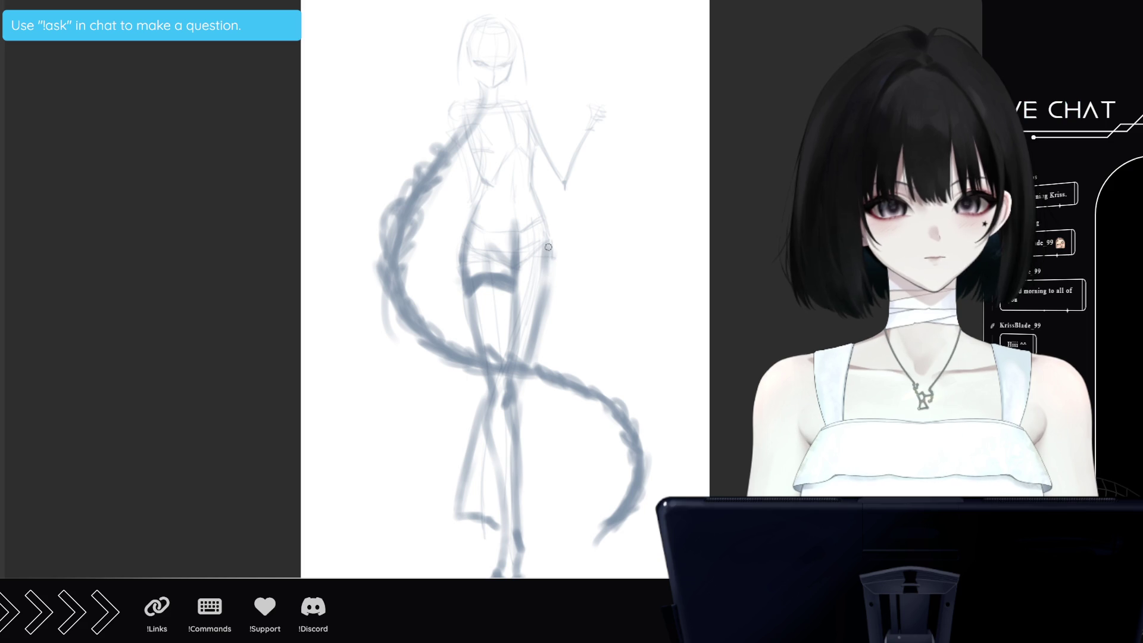
mouse_move(472, 227)
left_mouse_down()
mouse_move(500, 197)
mouse_move(506, 222)
mouse_move(494, 185)
left_mouse_up()
mouse_move(474, 518)
left_mouse_down()
mouse_move(476, 549)
mouse_move(496, 557)
mouse_move(503, 541)
left_mouse_up()
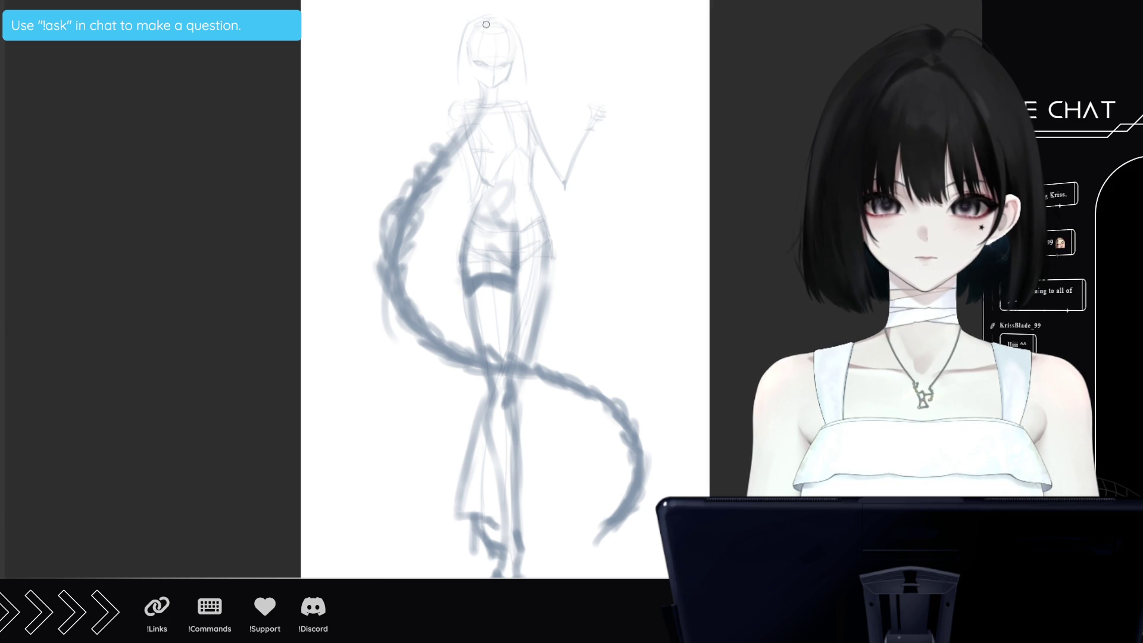
scroll(483, 43, "up", 3)
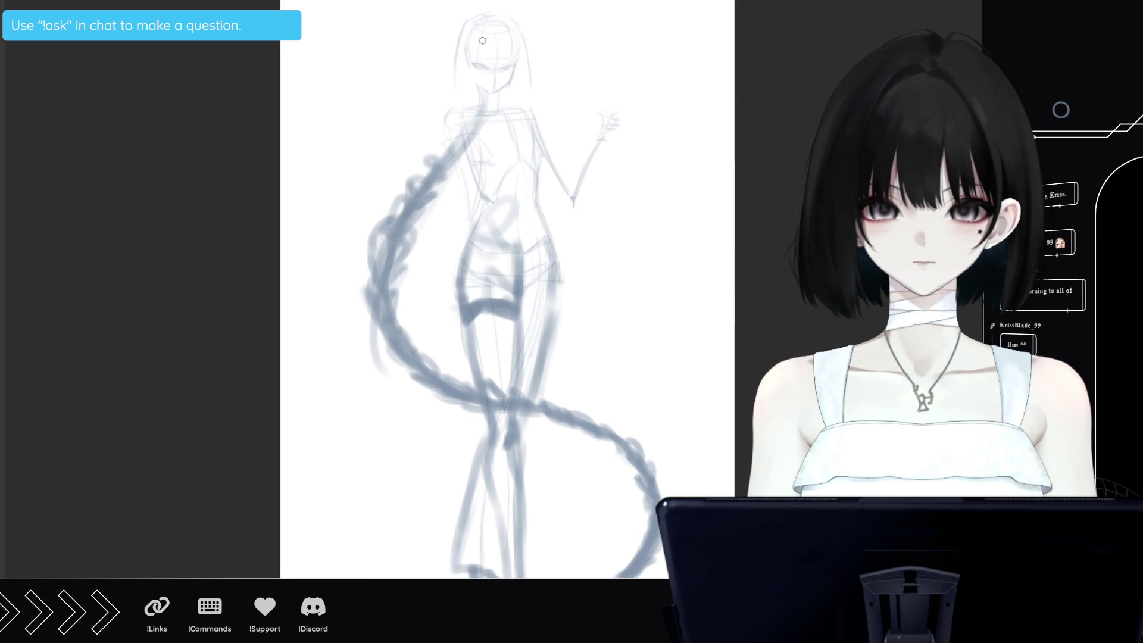
Soften the rough body sketch lines
scroll(507, 36, "up", 5)
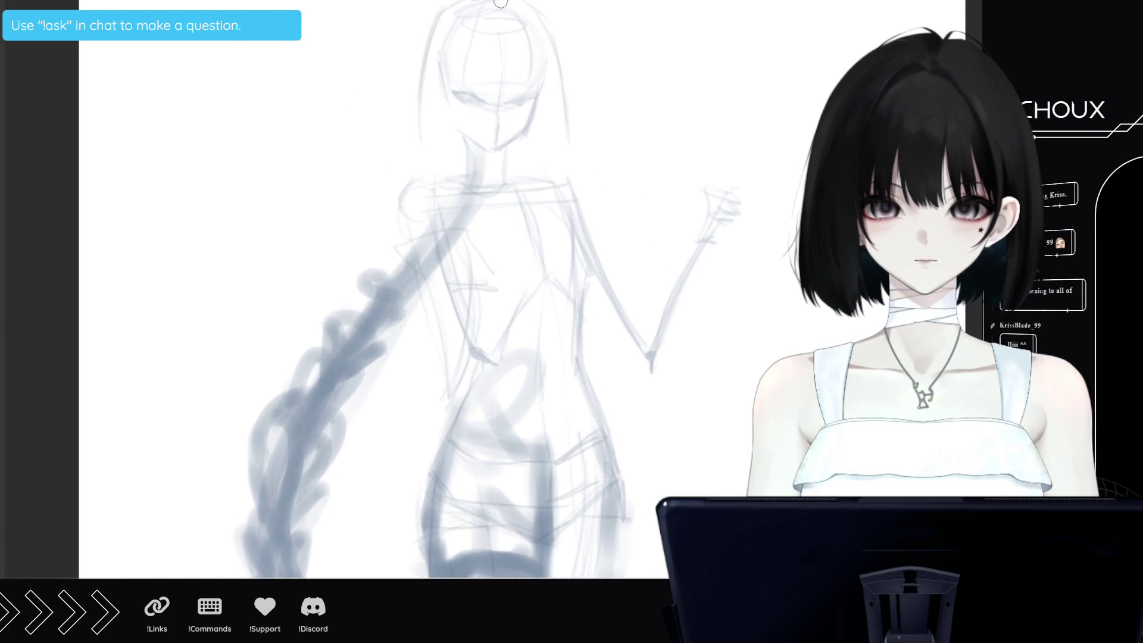
scroll(498, 12, "up", 1)
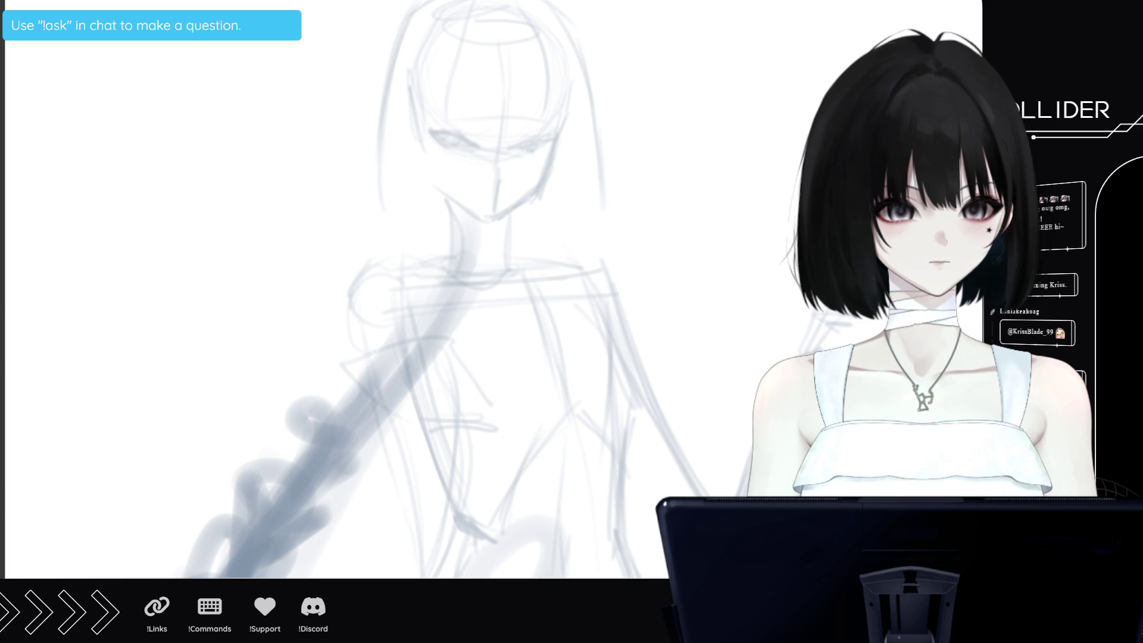
left_click_drag(452, 250, 655, 536)
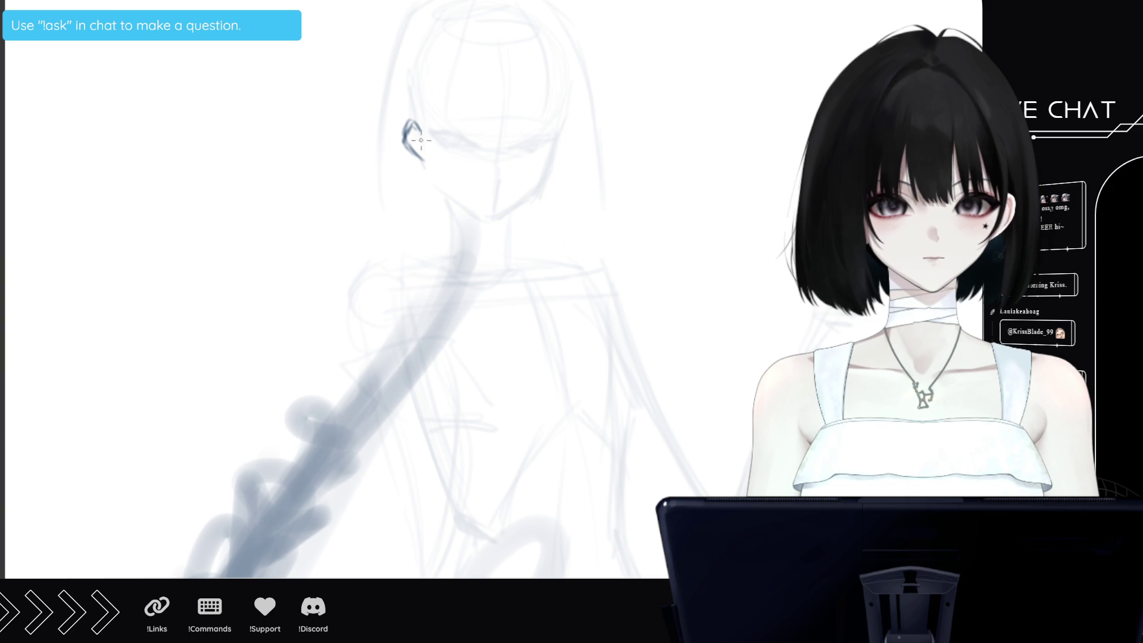
Ink the left and right jawlines down to the pointed chin, redoing the right side
left_click_drag(436, 176, 476, 213)
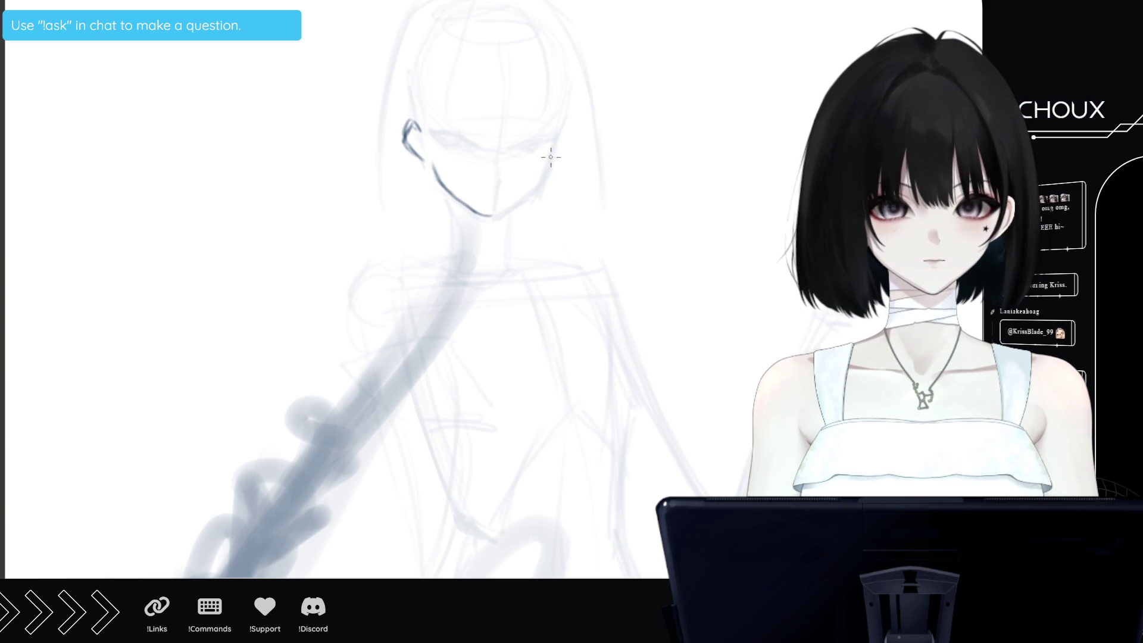
left_click_drag(550, 156, 529, 191)
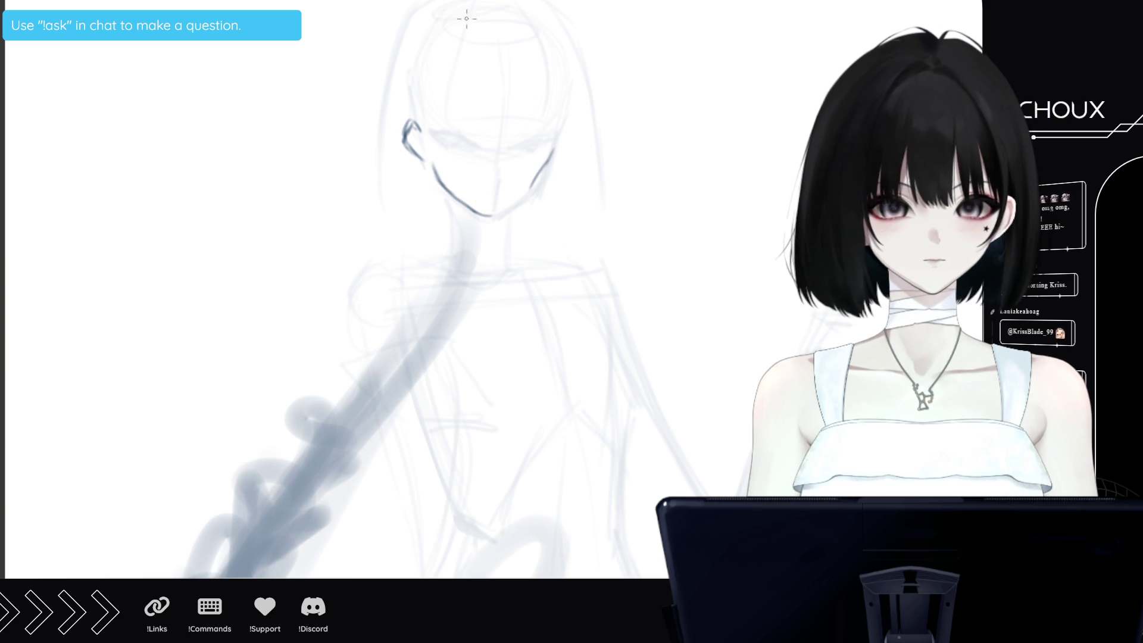
key("ctrl+z")
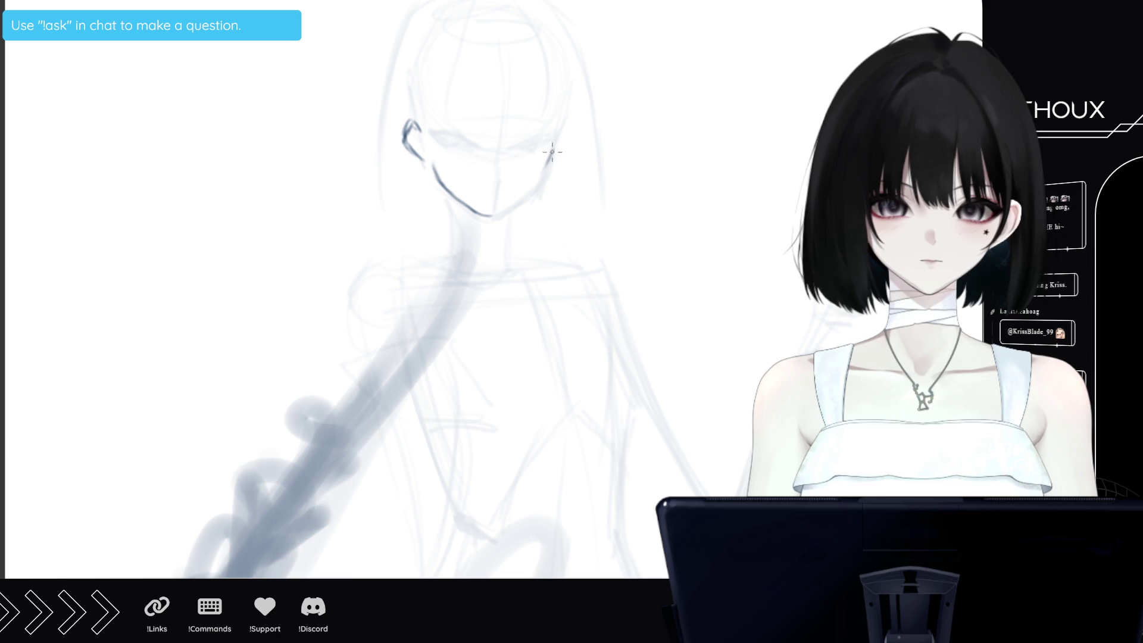
mouse_move(557, 137)
left_mouse_down()
mouse_move(531, 189)
mouse_move(499, 210)
left_mouse_up()
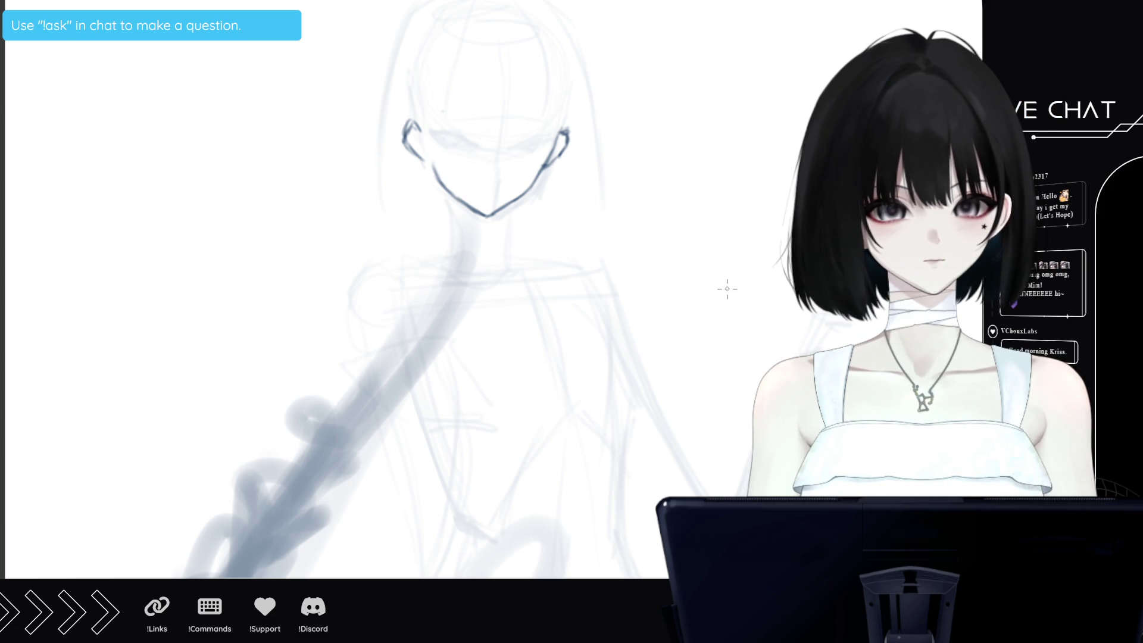
key("ctrl+z")
scroll(381, 298, "left", 5)
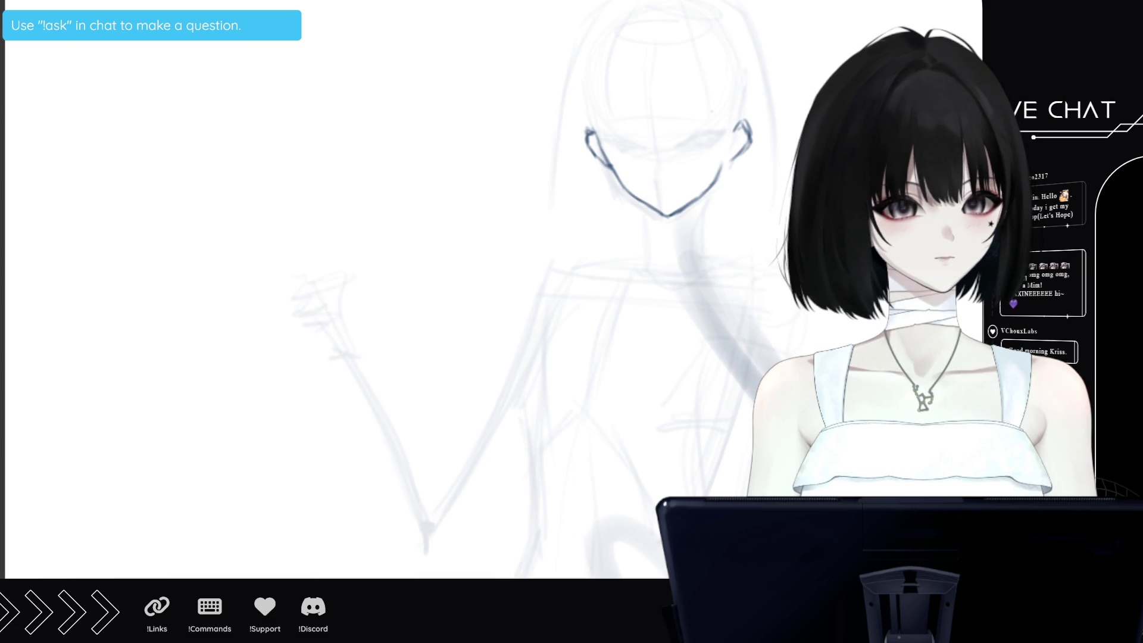
Ink both sides of the neck running down from the chin
mouse_move(643, 204)
left_mouse_down()
mouse_move(649, 238)
mouse_move(624, 249)
mouse_move(630, 267)
mouse_move(672, 287)
left_mouse_up()
mouse_move(721, 184)
left_mouse_down()
mouse_move(715, 231)
mouse_move(718, 221)
mouse_move(678, 292)
mouse_move(655, 294)
mouse_move(672, 303)
left_mouse_up()
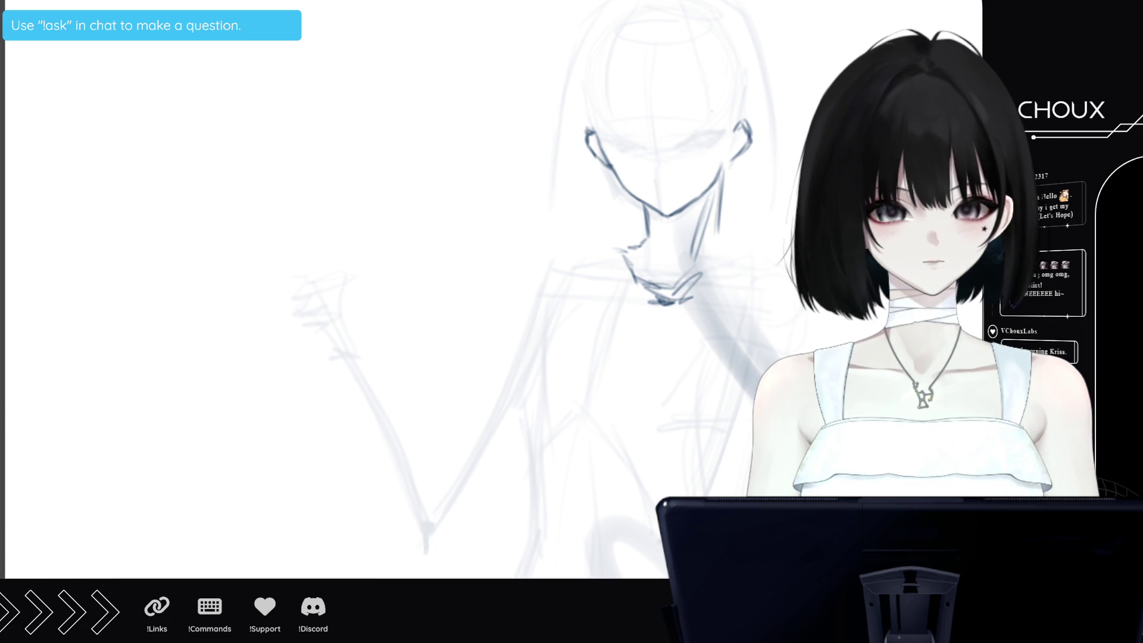
scroll(542, 292, "down", 3)
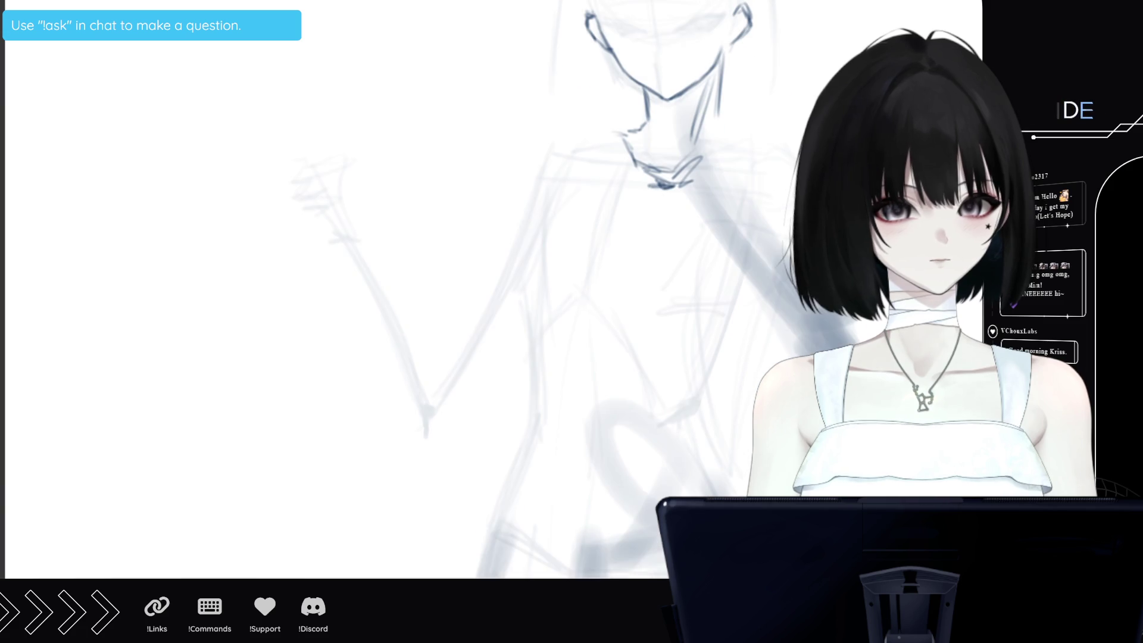
Sketch darker lines for the torso sides, waist and a centre line down the body
mouse_move(539, 210)
left_mouse_down()
mouse_move(550, 356)
mouse_move(548, 329)
left_mouse_up()
mouse_move(544, 277)
left_mouse_down()
mouse_move(560, 385)
mouse_move(499, 533)
mouse_move(559, 573)
left_mouse_up()
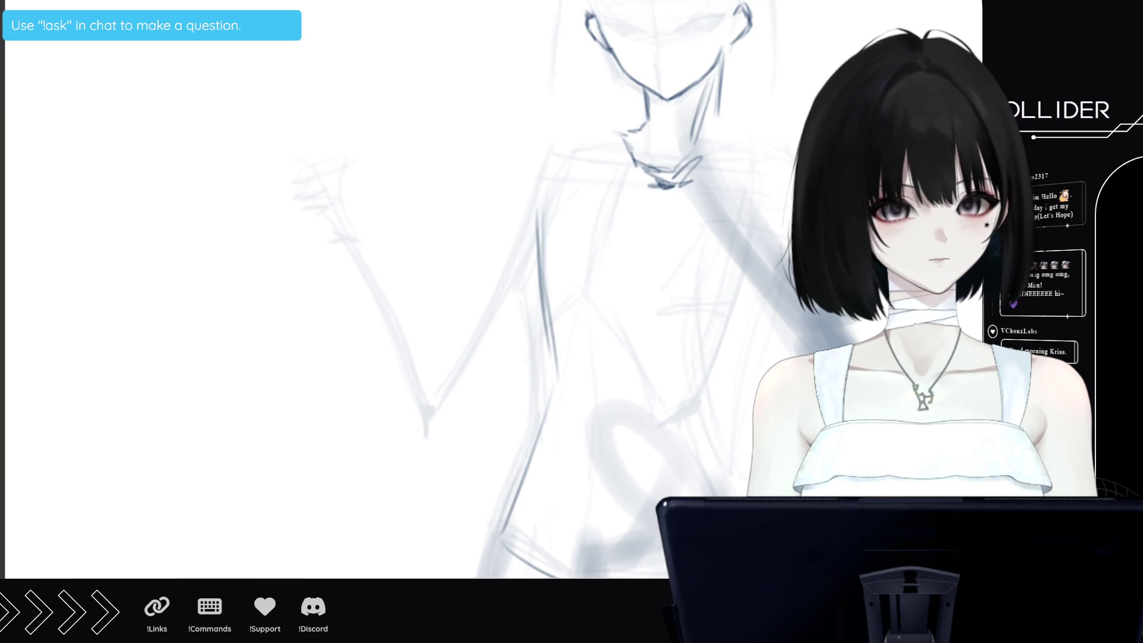
left_click_drag(743, 357, 738, 474)
left_click_drag(476, 560, 503, 577)
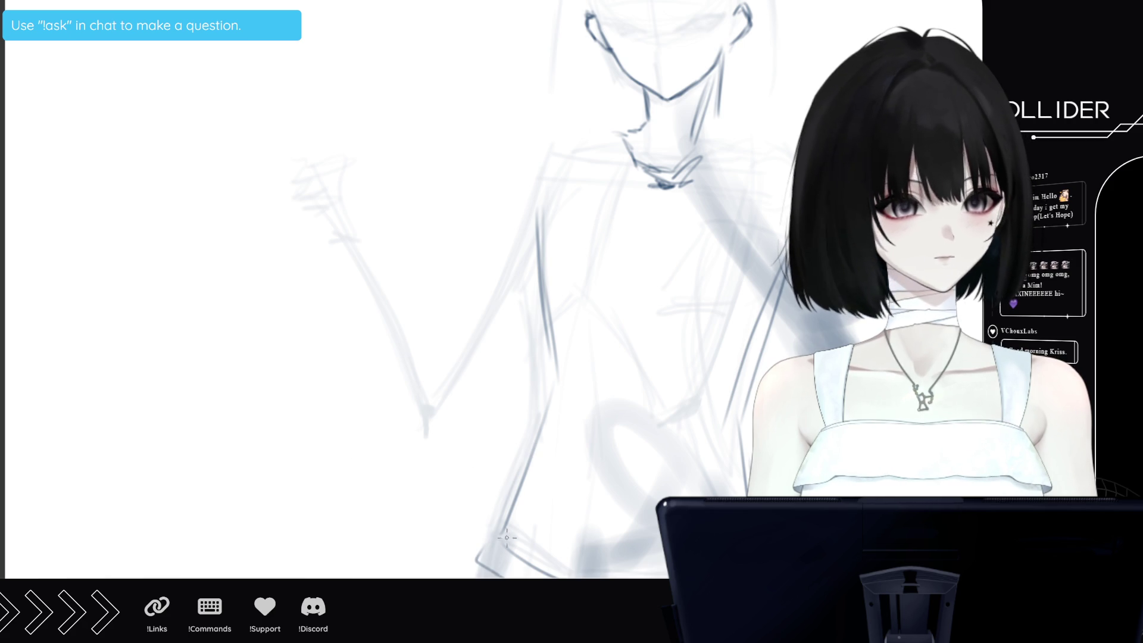
mouse_move(554, 400)
left_mouse_down()
mouse_move(587, 335)
mouse_move(680, 349)
left_mouse_up()
mouse_move(585, 335)
left_mouse_down()
mouse_move(703, 338)
mouse_move(728, 421)
left_mouse_up()
left_click_drag(708, 355, 723, 422)
left_click_drag(691, 372, 700, 405)
mouse_move(645, 197)
left_mouse_down()
mouse_move(638, 281)
mouse_move(543, 297)
left_mouse_up()
Sketch the shoulders, left arm, neck and collar lines
mouse_move(518, 246)
left_mouse_down()
mouse_move(482, 156)
mouse_move(535, 275)
left_mouse_up()
left_click_drag(502, 191, 519, 226)
mouse_move(463, 116)
left_mouse_down()
mouse_move(596, 140)
mouse_move(634, 202)
left_mouse_up()
mouse_move(504, 126)
left_mouse_down()
mouse_move(505, 113)
mouse_move(562, 102)
mouse_move(616, 138)
mouse_move(600, 132)
left_mouse_up()
left_click_drag(567, 113, 616, 137)
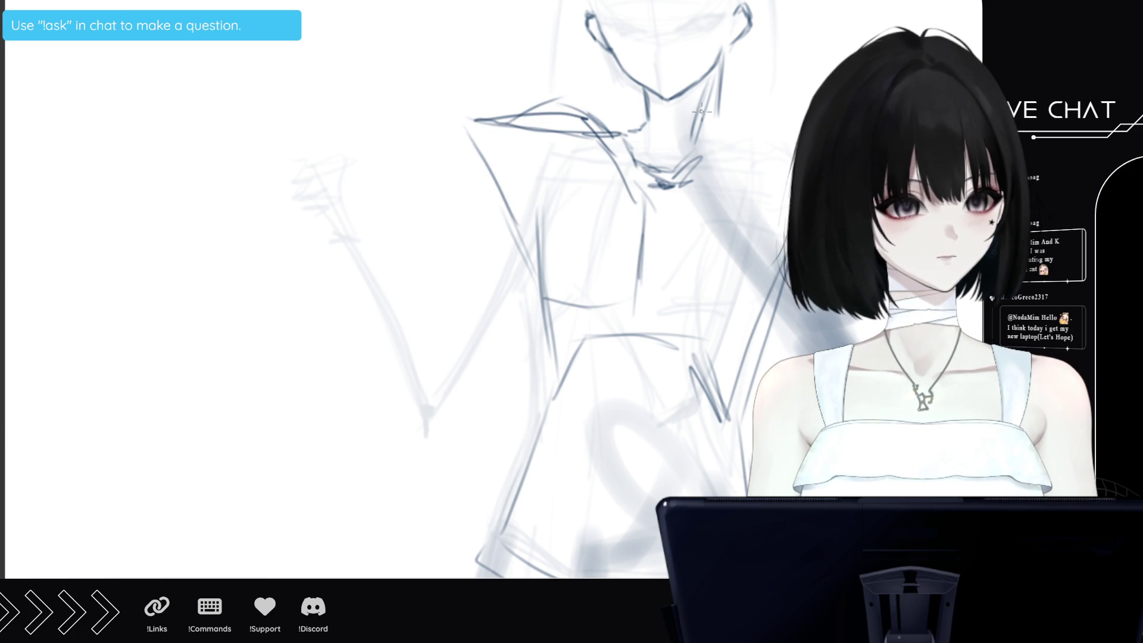
left_click_drag(676, 196, 792, 154)
left_click_drag(659, 309, 743, 316)
left_click_drag(720, 144, 774, 132)
Draw lines down the torso into the skirt and along the figure's right side
mouse_move(543, 292)
left_mouse_down()
mouse_move(536, 358)
mouse_move(556, 405)
left_mouse_up()
mouse_move(598, 333)
left_mouse_down()
mouse_move(578, 471)
mouse_move(585, 557)
left_mouse_up()
left_click_drag(625, 416, 631, 501)
left_click_drag(551, 372, 543, 437)
left_click_drag(545, 425, 506, 575)
mouse_move(741, 355)
left_mouse_down()
mouse_move(713, 419)
mouse_move(711, 484)
left_mouse_up()
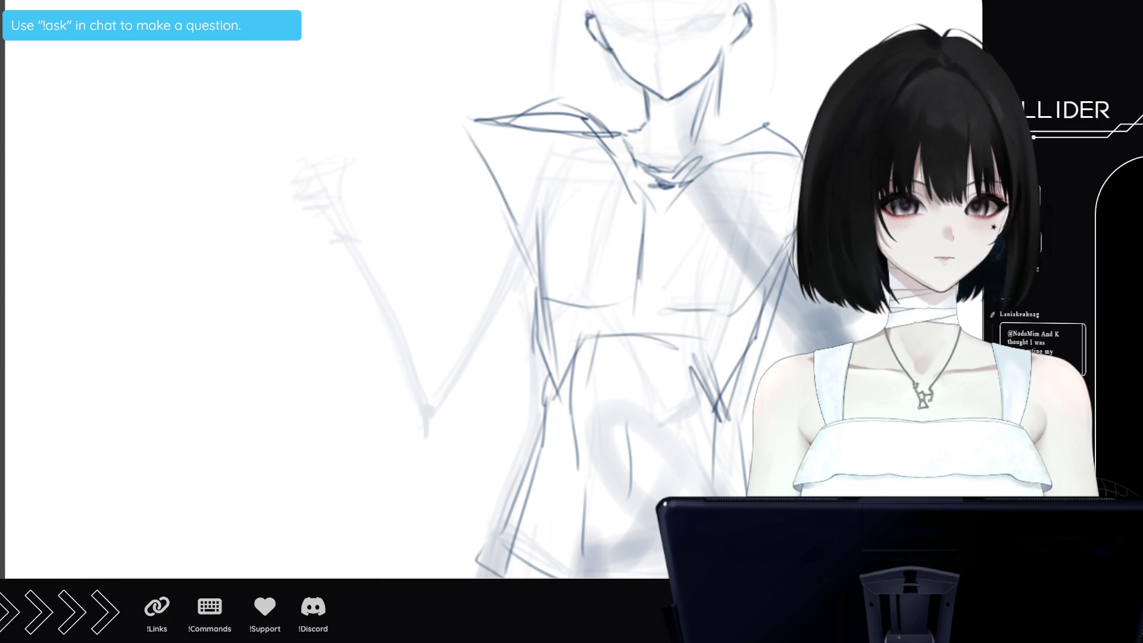
Undo the dark torso strokes and recentre the view on the head
key("ctrl+z")
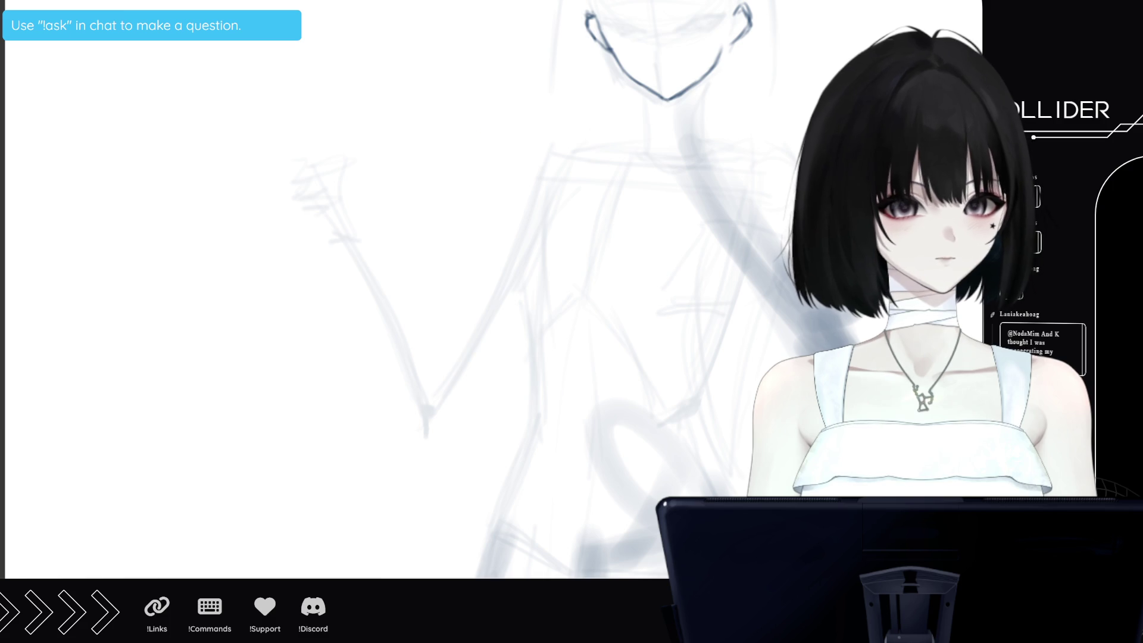
key("ctrl+shift+z")
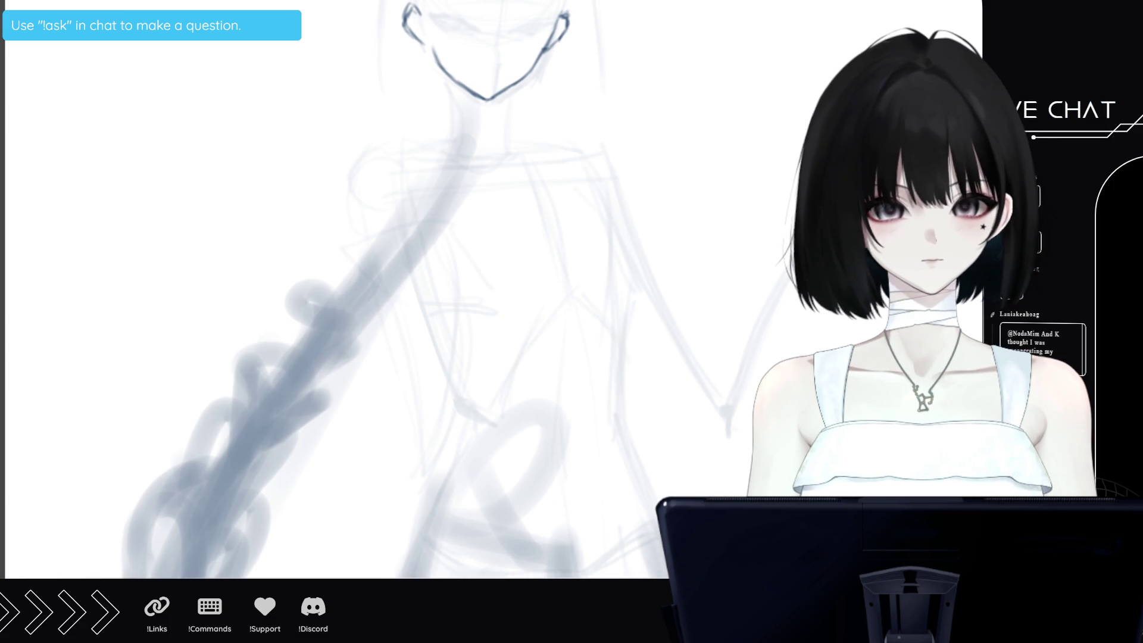
scroll(337, 289, "up", 5)
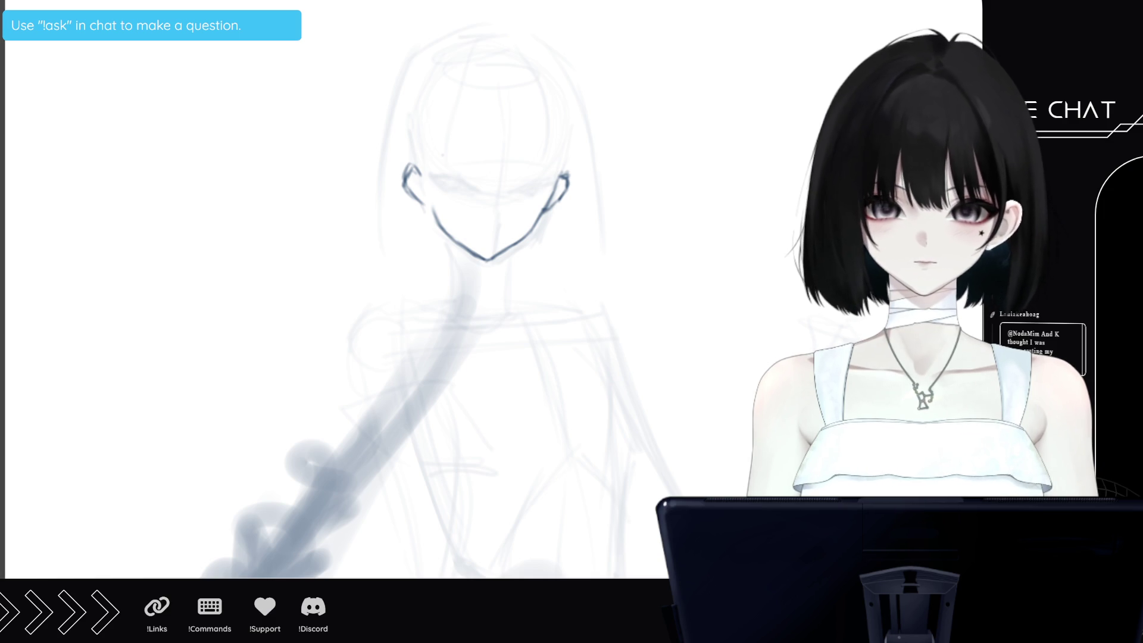
scroll(336, 289, "down", 2)
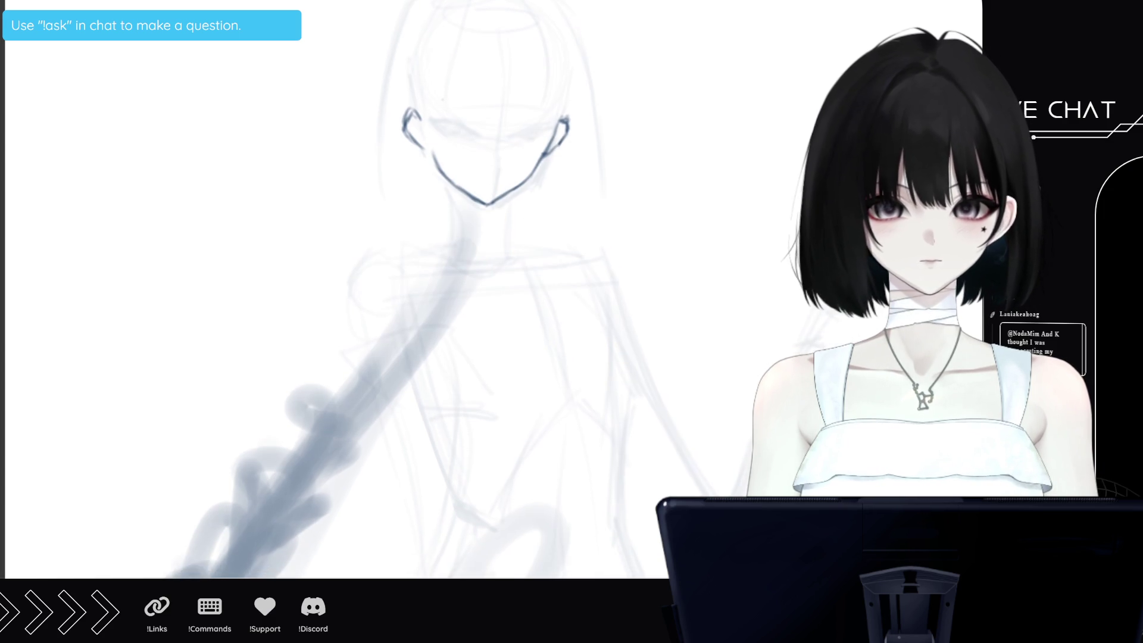
scroll(462, 295, "up", 1)
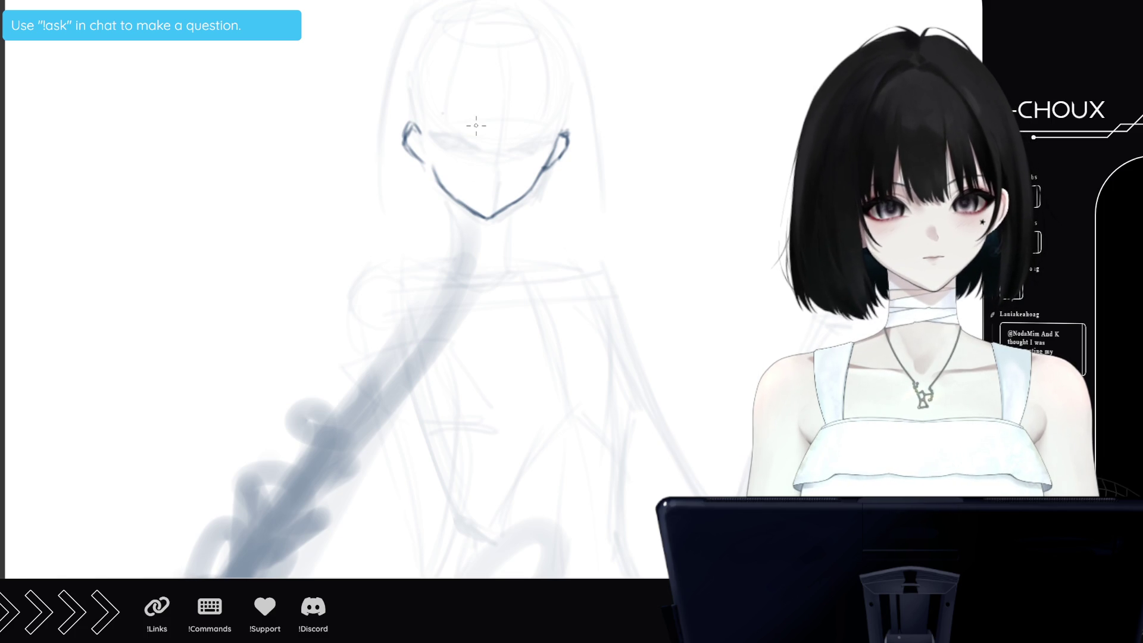
Ink the left eye with a dark upper lash line, then the nose
left_click_drag(434, 133, 451, 136)
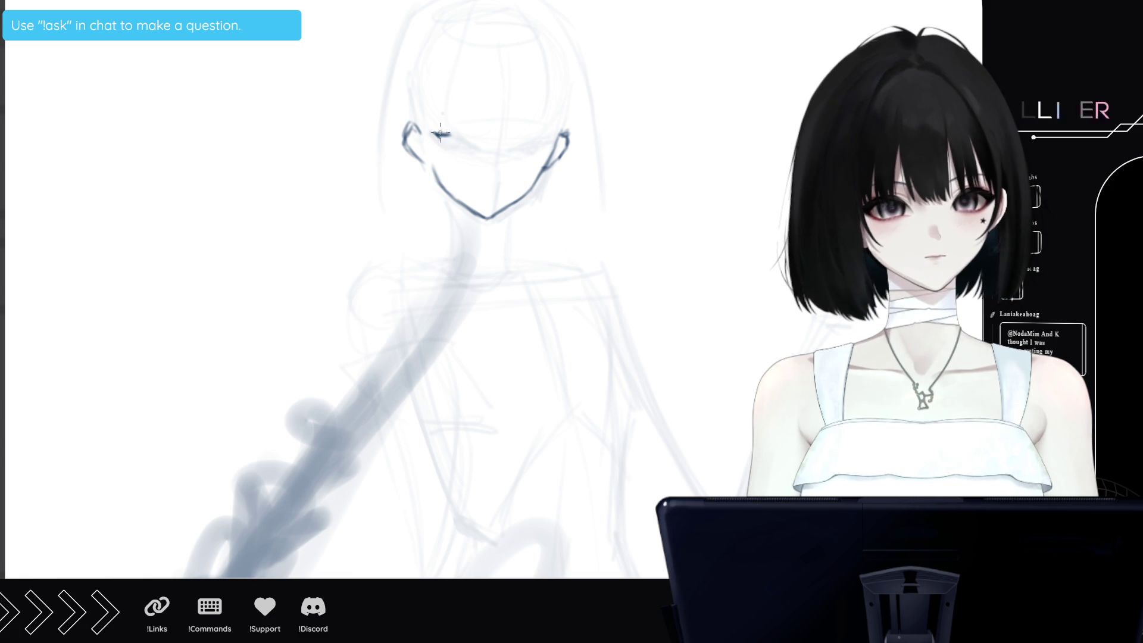
left_click_drag(429, 134, 470, 138)
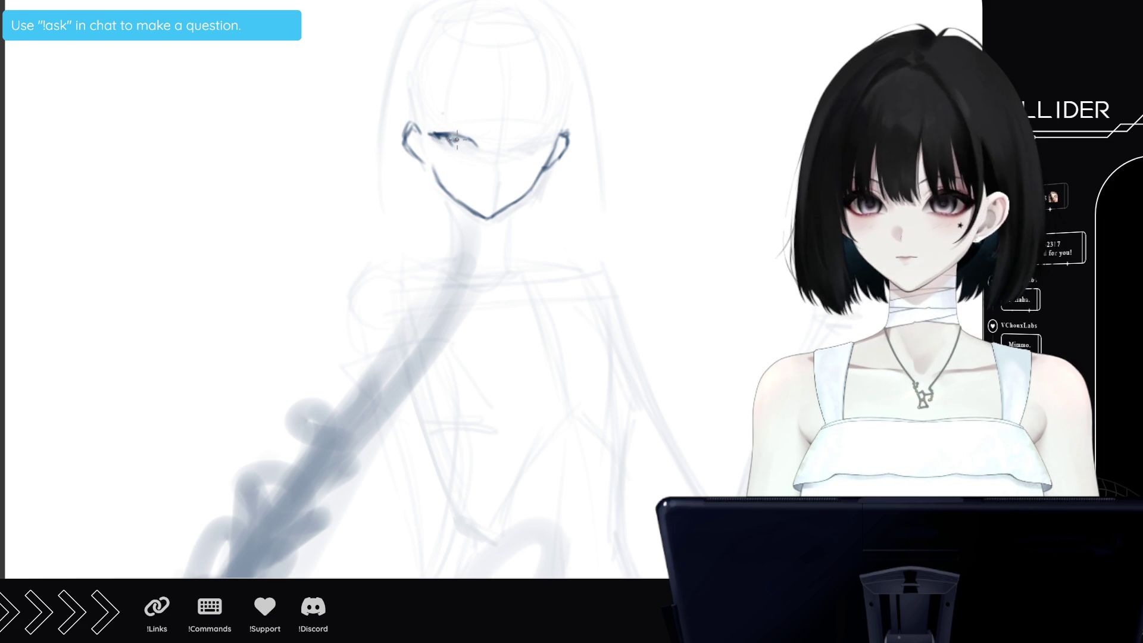
left_click_drag(470, 137, 453, 140)
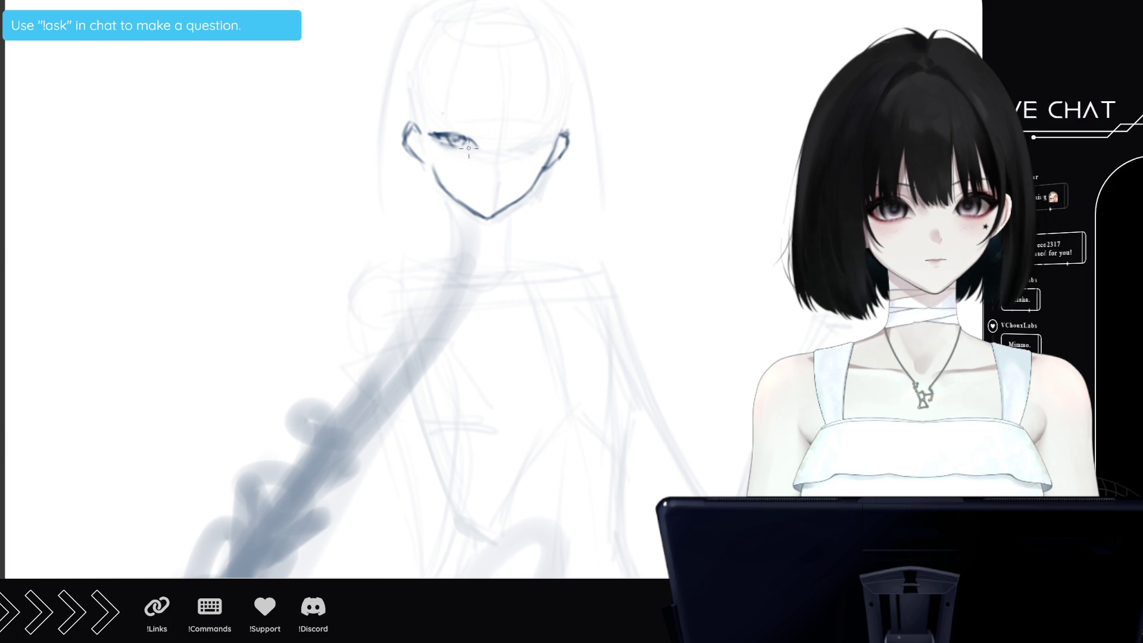
mouse_move(475, 131)
left_mouse_down()
mouse_move(444, 137)
mouse_move(510, 137)
mouse_move(521, 163)
mouse_move(509, 127)
mouse_move(532, 134)
mouse_move(545, 122)
mouse_move(536, 156)
mouse_move(550, 131)
mouse_move(548, 152)
mouse_move(527, 165)
mouse_move(515, 144)
left_mouse_up()
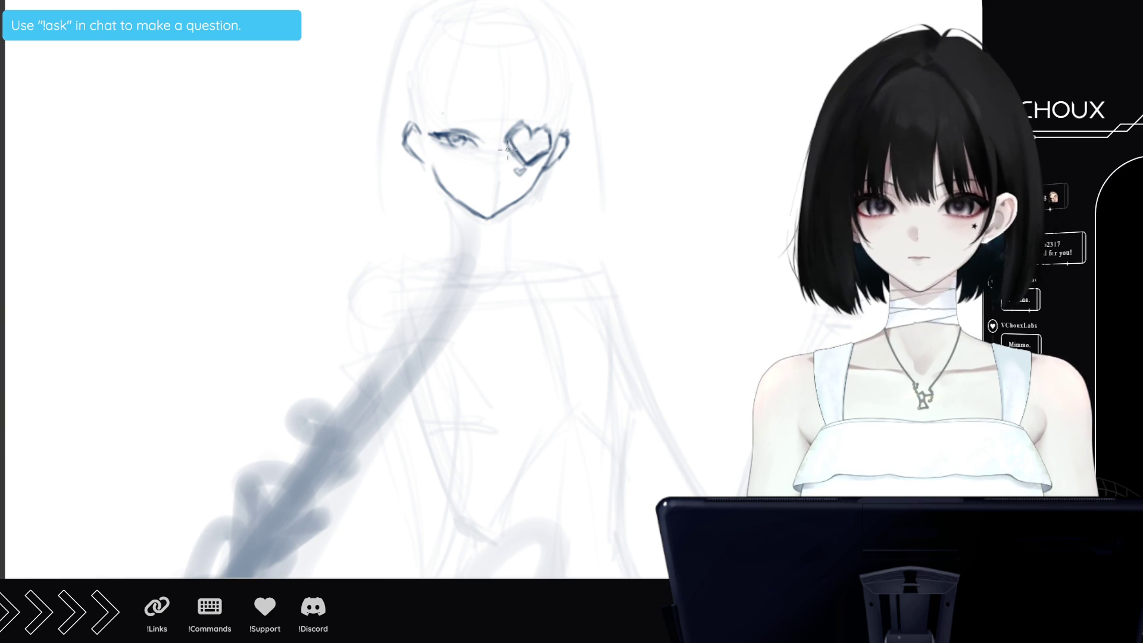
left_click_drag(487, 166, 496, 163)
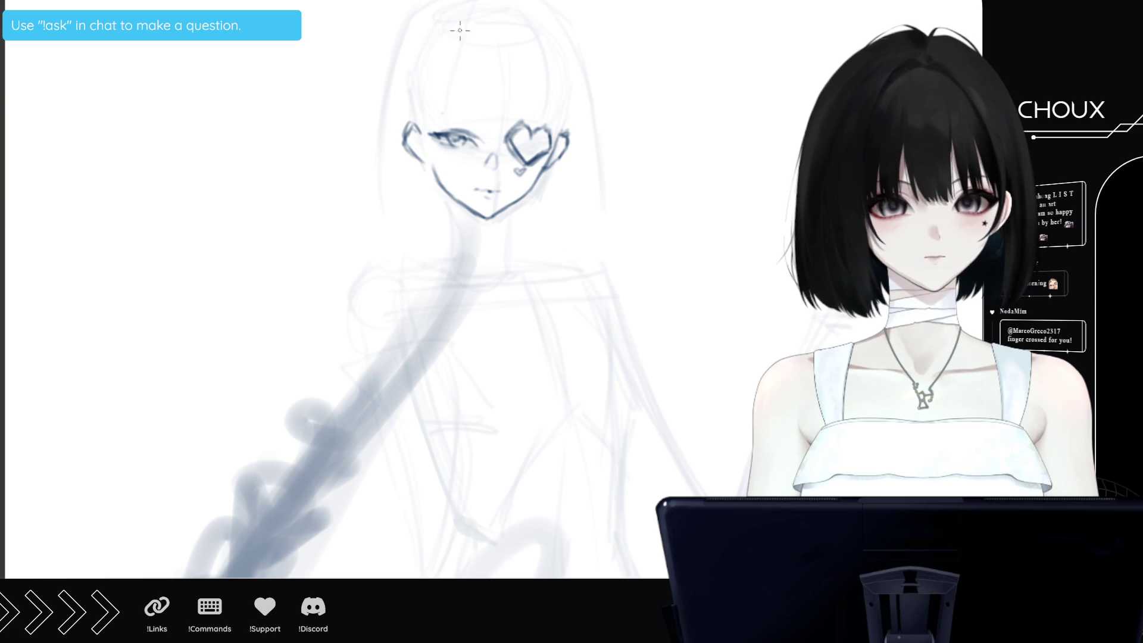
Outline the left side of the head and face down to the jaw
mouse_move(460, 27)
left_mouse_down()
mouse_move(429, 74)
mouse_move(421, 161)
left_mouse_up()
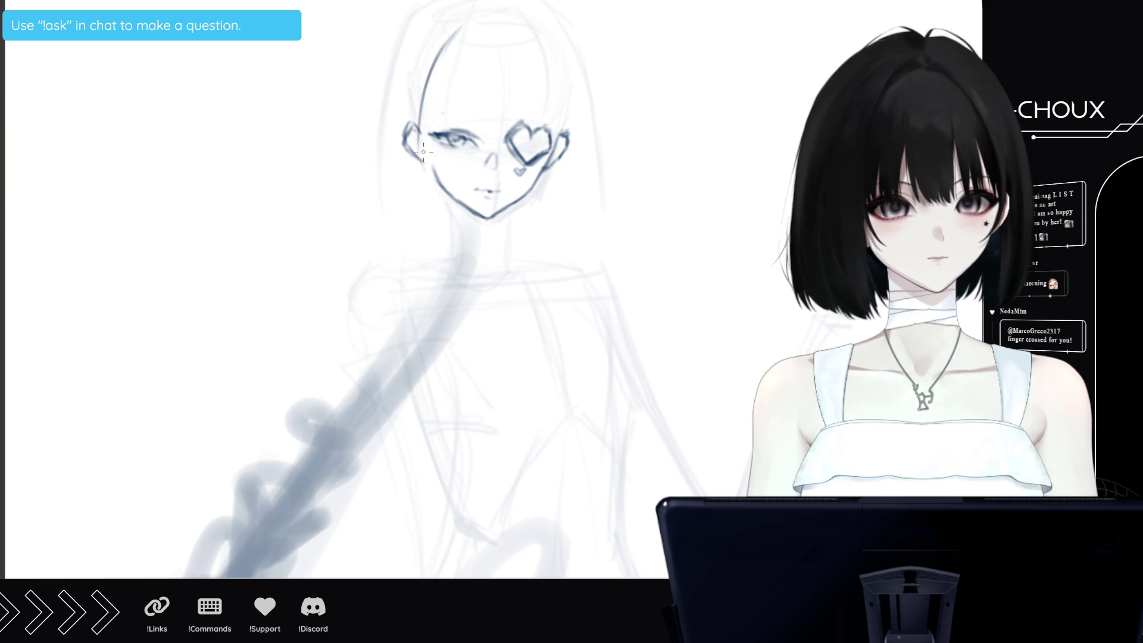
mouse_move(427, 66)
left_mouse_down()
mouse_move(417, 119)
mouse_move(437, 202)
left_mouse_up()
left_click_drag(426, 107, 446, 195)
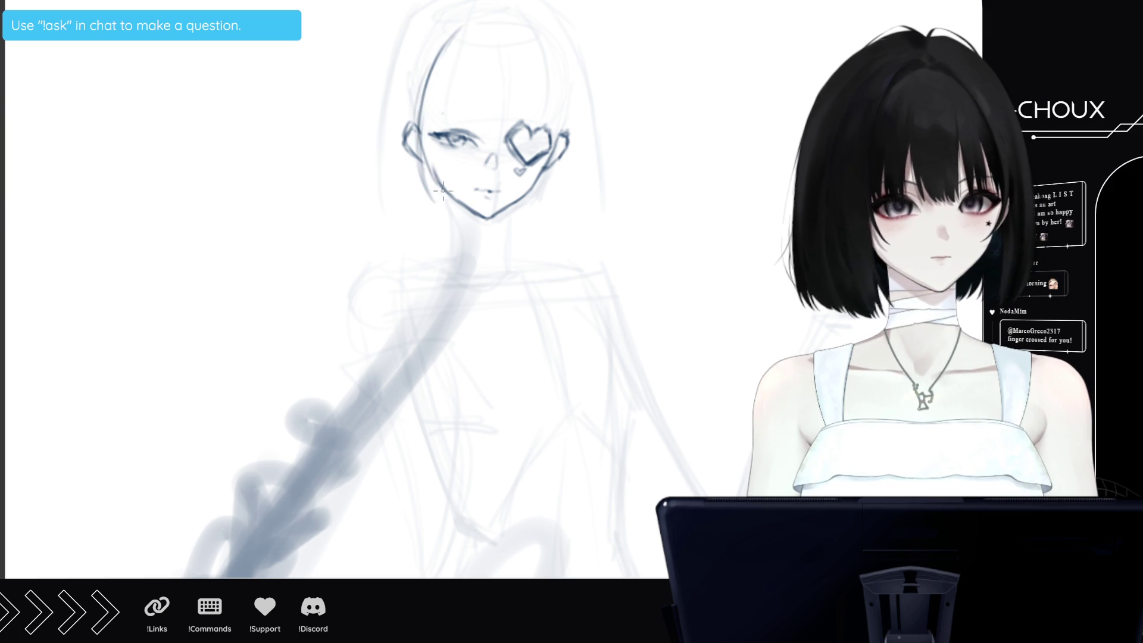
Add a hair strand over the face, the eyebrow, and strokes at the head top
left_click_drag(450, 61, 442, 132)
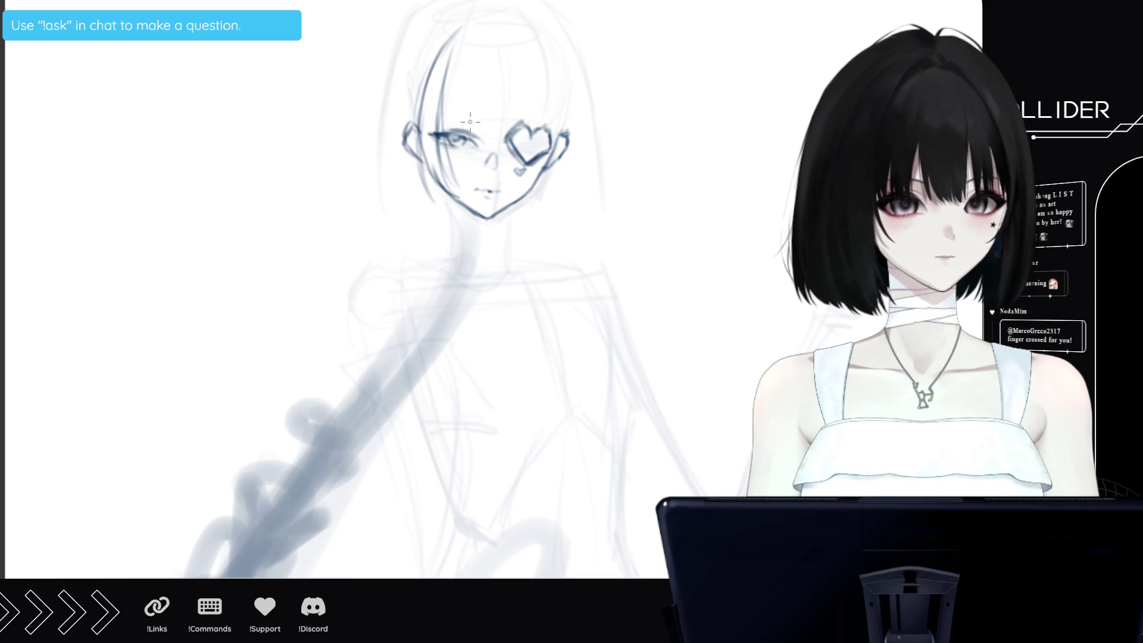
left_click_drag(560, 128, 489, 123)
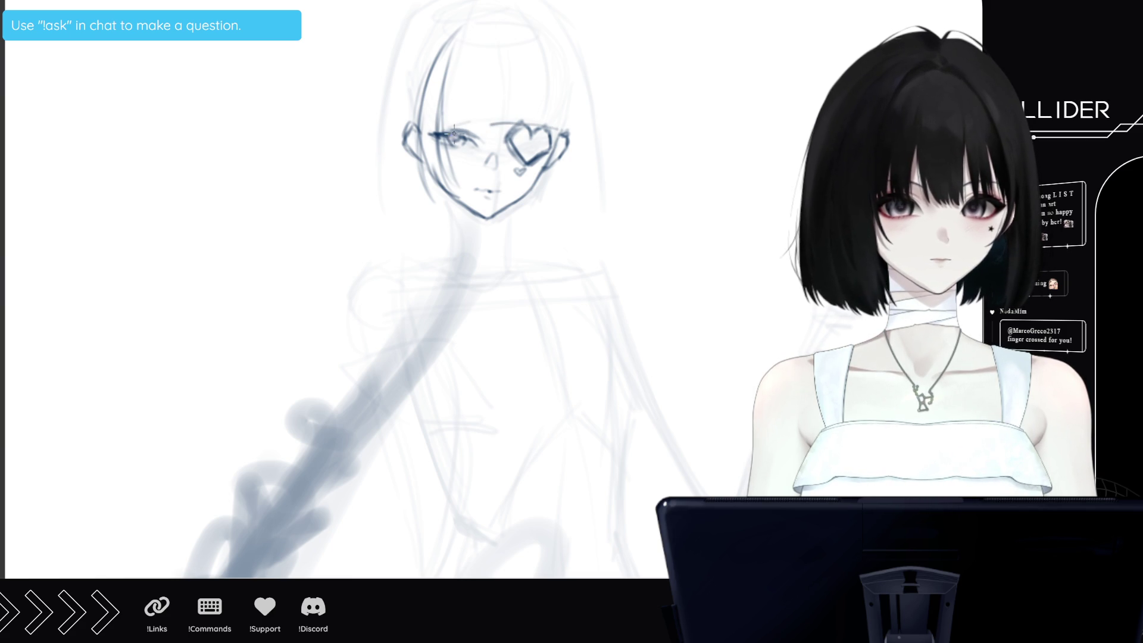
left_click_drag(481, 9, 446, 60)
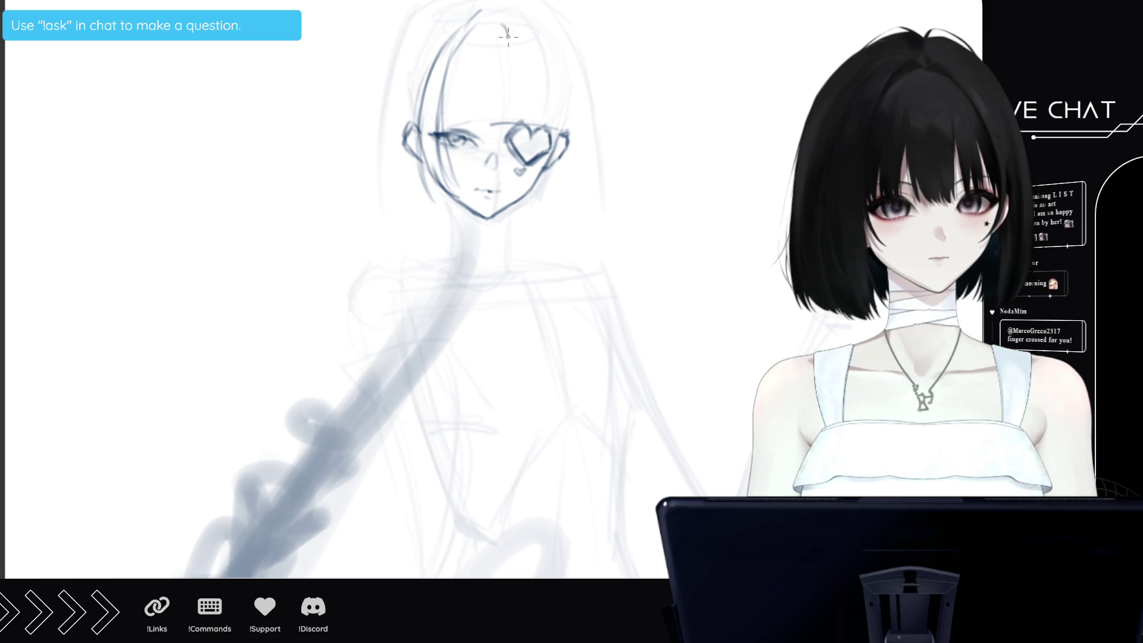
mouse_move(506, 18)
left_mouse_down()
mouse_move(532, 41)
mouse_move(533, 55)
mouse_move(522, 48)
mouse_move(511, 67)
left_mouse_up()
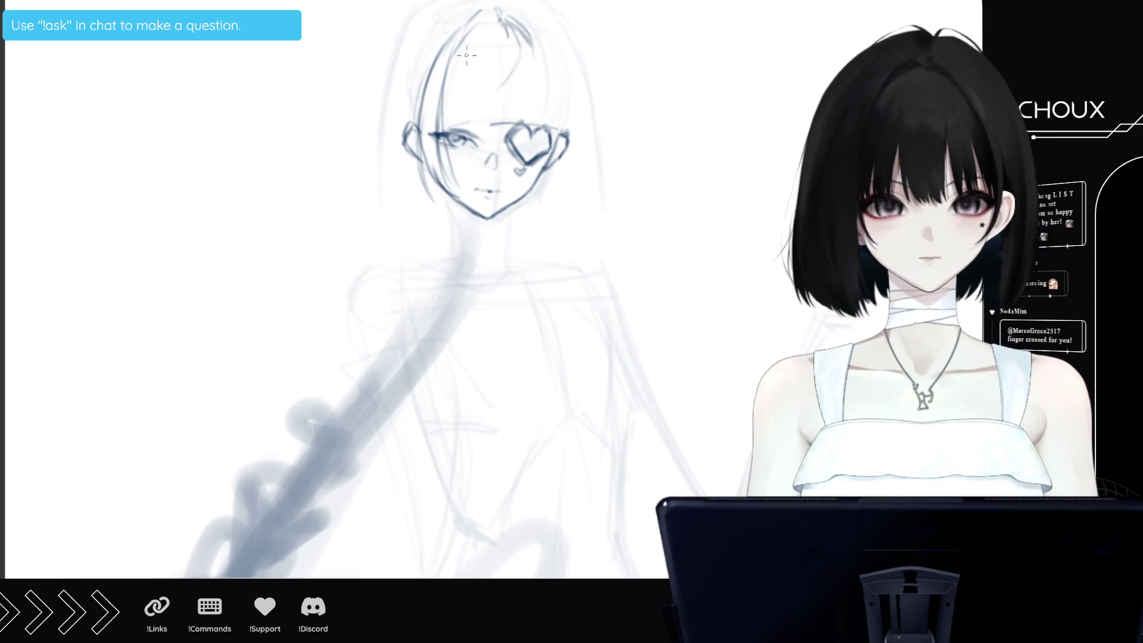
Ink curved bangs across the forehead, then darken the strands on the crown and right side
mouse_move(442, 64)
left_mouse_down()
mouse_move(455, 66)
mouse_move(426, 63)
mouse_move(427, 94)
mouse_move(477, 103)
mouse_move(522, 73)
mouse_move(527, 45)
mouse_move(487, 98)
left_mouse_up()
mouse_move(459, 52)
left_mouse_down()
mouse_move(477, 42)
mouse_move(441, 63)
mouse_move(458, 100)
mouse_move(505, 93)
mouse_move(527, 63)
mouse_move(523, 47)
mouse_move(513, 68)
left_mouse_up()
mouse_move(506, 22)
left_mouse_down()
mouse_move(502, 88)
mouse_move(506, 25)
left_mouse_up()
mouse_move(503, 89)
left_mouse_down()
mouse_move(498, 13)
mouse_move(497, 72)
mouse_move(503, 16)
mouse_move(532, 51)
mouse_move(519, 110)
left_mouse_up()
left_click_drag(528, 54, 513, 111)
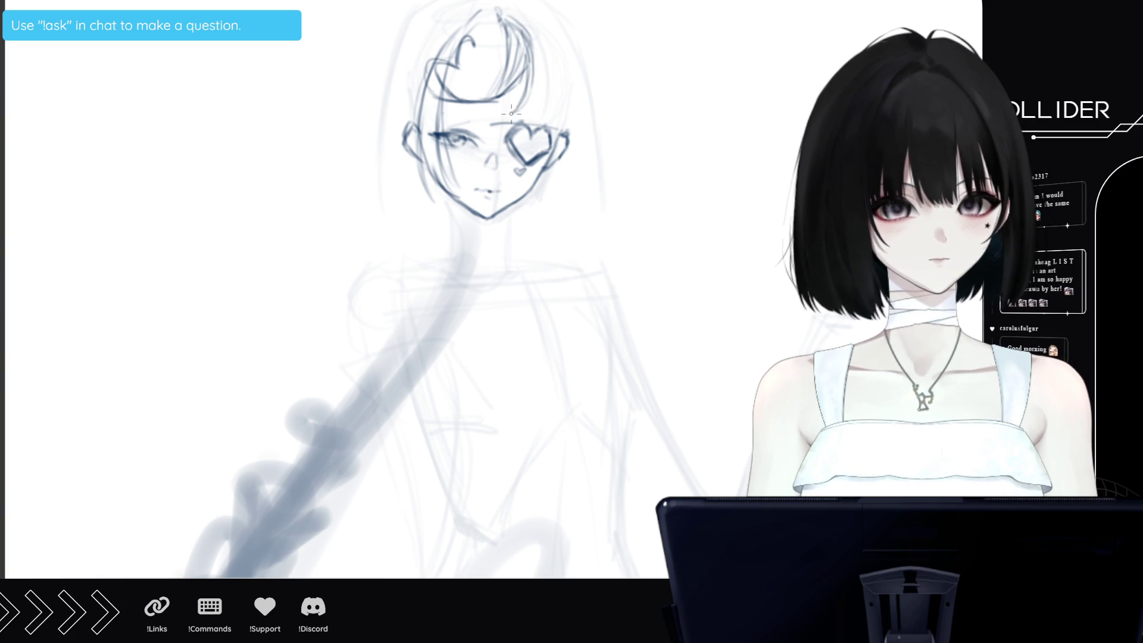
mouse_move(522, 24)
left_mouse_down()
mouse_move(509, 68)
mouse_move(494, 8)
mouse_move(506, 3)
mouse_move(524, 31)
left_mouse_up()
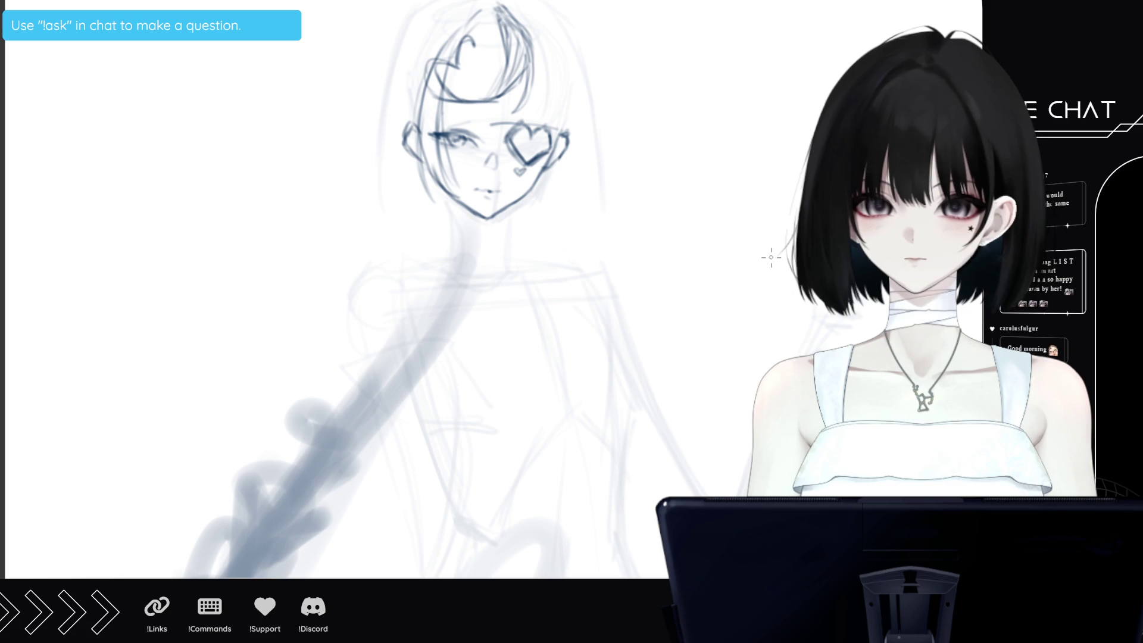
Firm up the chin, then outline the neck, the ribbon bow under the chin and the collar line
left_click_drag(468, 209, 487, 220)
left_click(490, 224)
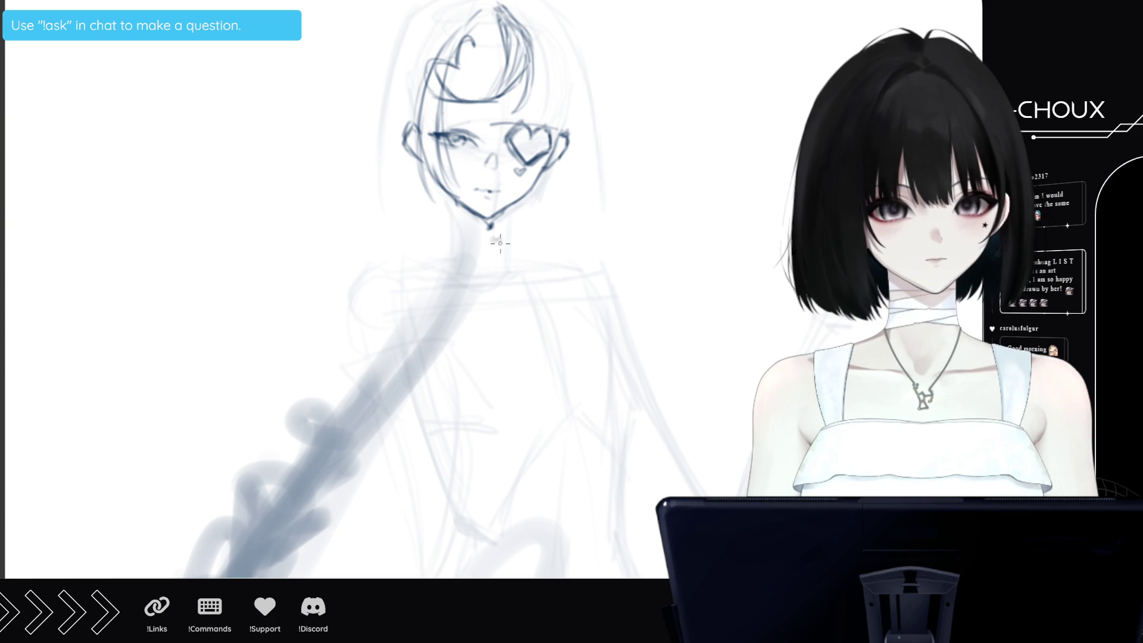
mouse_move(494, 238)
left_mouse_down()
mouse_move(475, 285)
mouse_move(498, 300)
left_mouse_up()
left_click_drag(495, 244, 517, 323)
mouse_move(502, 238)
left_mouse_down()
mouse_move(534, 278)
mouse_move(543, 265)
mouse_move(530, 283)
mouse_move(556, 317)
left_mouse_up()
left_click_drag(489, 239, 451, 231)
left_click_drag(462, 233, 487, 254)
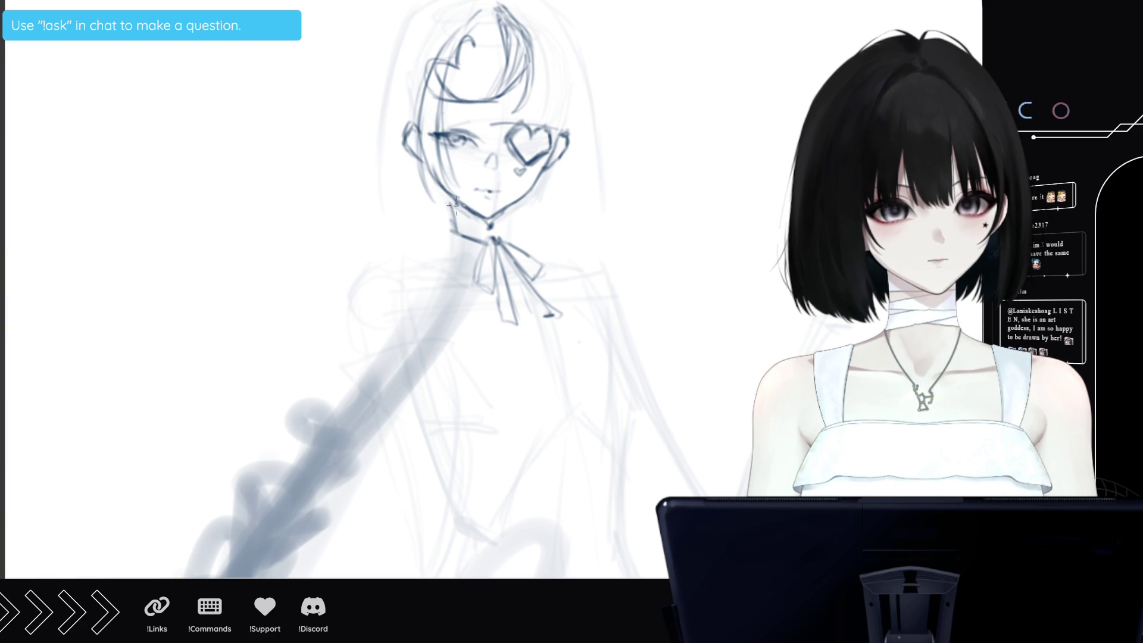
left_click_drag(509, 212, 513, 244)
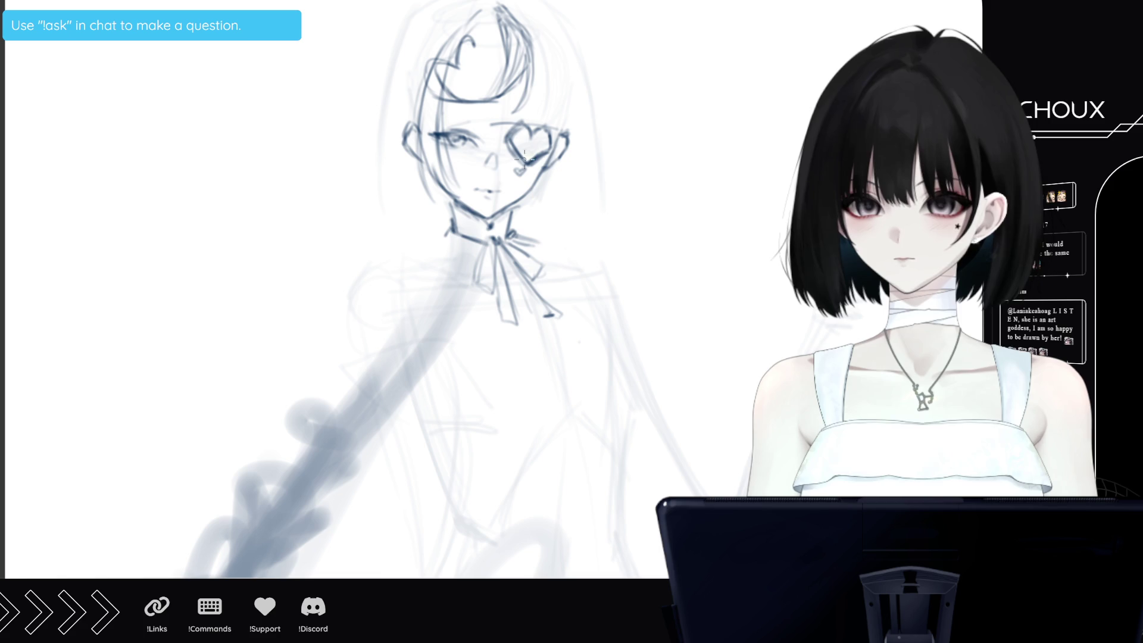
left_click_drag(522, 237, 558, 249)
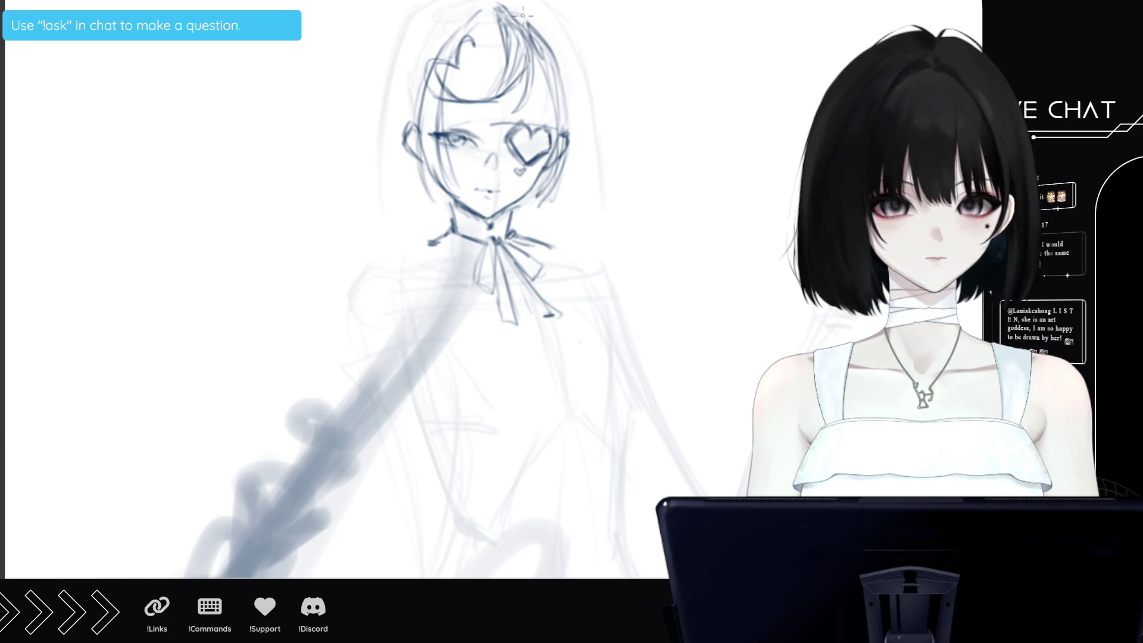
Sketch the left and right outer edges of the hair up to the top of the head
left_click_drag(569, 47, 592, 130)
mouse_move(476, 15)
left_mouse_down()
mouse_move(364, 160)
mouse_move(476, 22)
mouse_move(458, 31)
mouse_move(444, 4)
mouse_move(422, 21)
mouse_move(365, 122)
left_mouse_up()
left_click_drag(395, 59, 356, 159)
left_click_drag(381, 111, 352, 172)
left_click_drag(390, 73, 351, 174)
left_click_drag(420, 18, 365, 119)
left_click_drag(369, 98, 349, 149)
left_click_drag(395, 106, 359, 163)
mouse_move(423, 39)
left_mouse_down()
mouse_move(480, 4)
mouse_move(436, 10)
left_mouse_up()
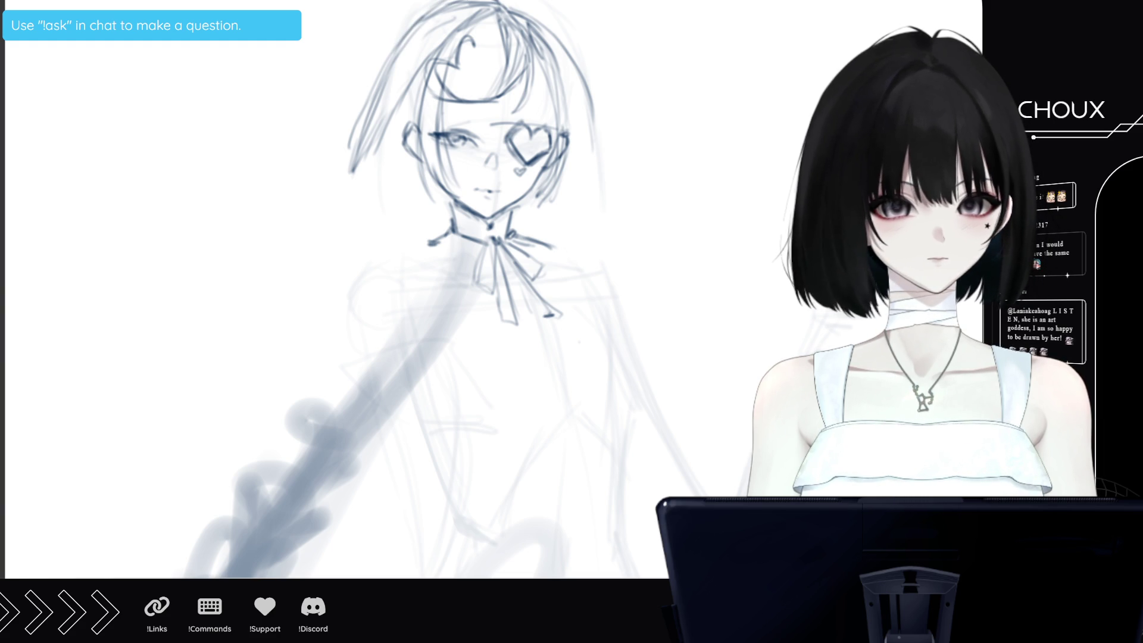
scroll(471, 286, "up", 2)
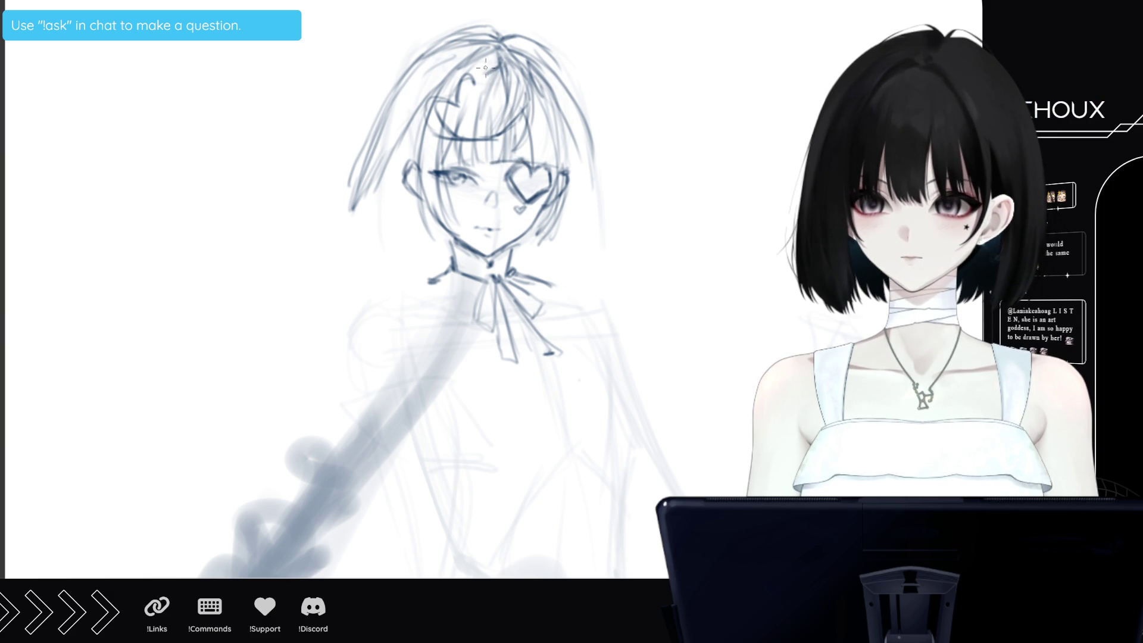
Add strands down the right hair and redraw the top-right and upper-left hair outlines
left_click_drag(542, 91, 546, 154)
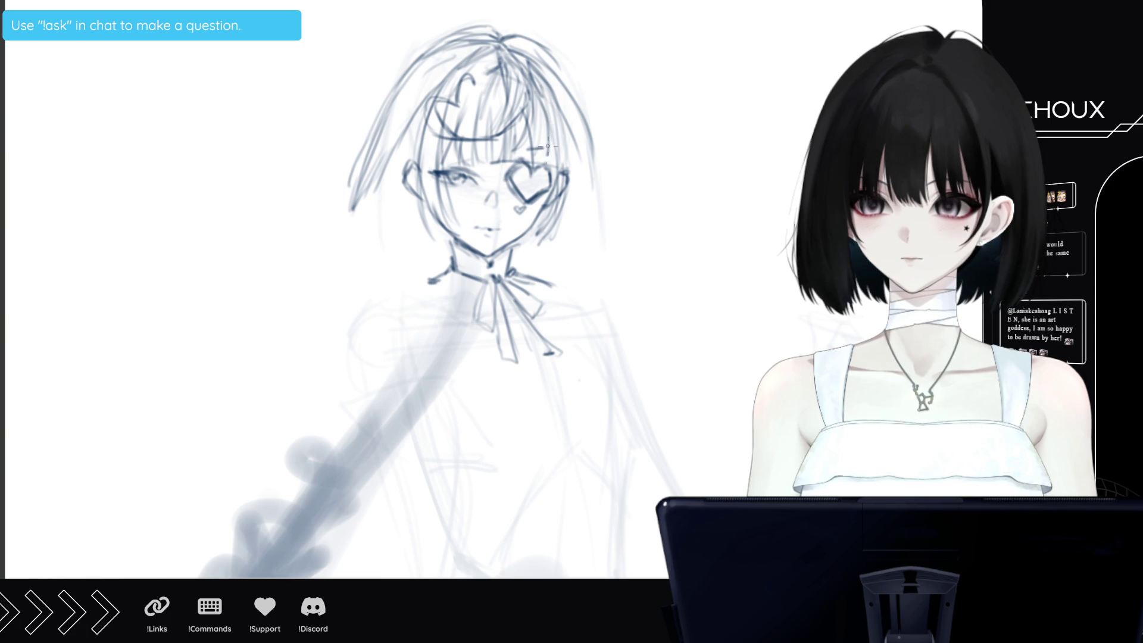
left_click_drag(540, 89, 548, 159)
left_click_drag(550, 100, 555, 151)
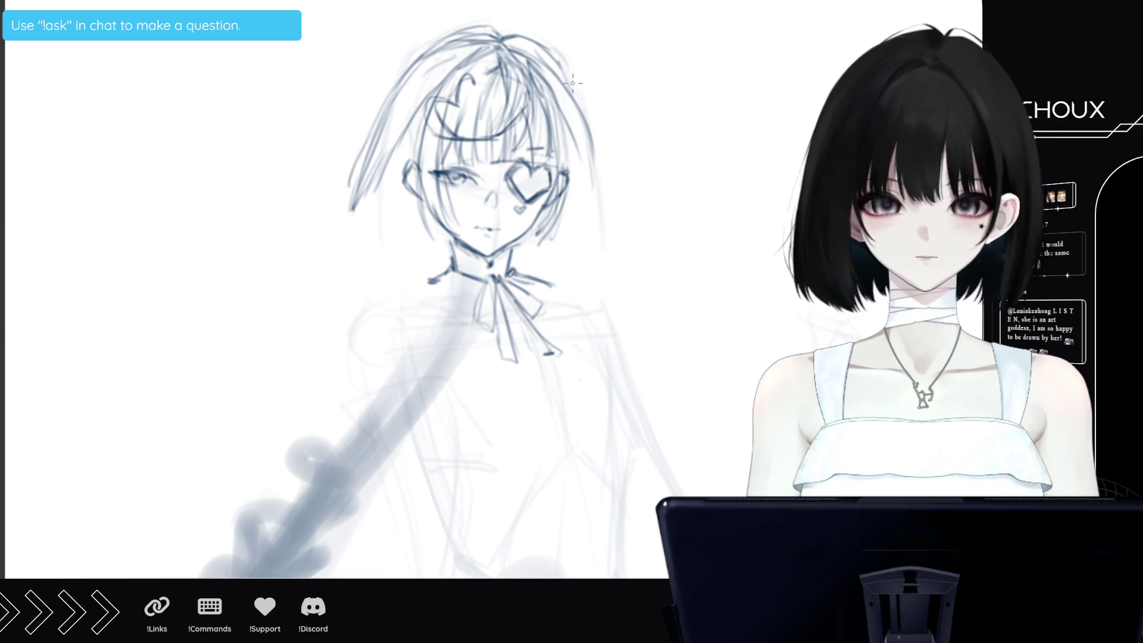
left_click_drag(565, 62, 584, 117)
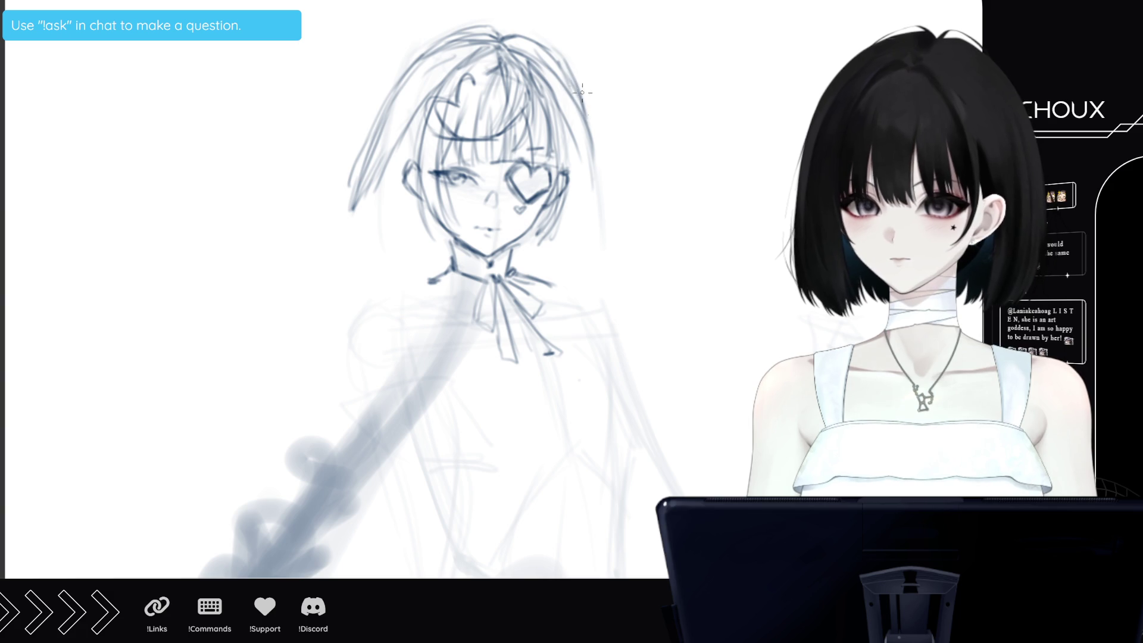
left_click_drag(441, 45, 387, 101)
mouse_move(410, 58)
left_mouse_down()
mouse_move(450, 39)
mouse_move(405, 63)
mouse_move(365, 131)
left_mouse_up()
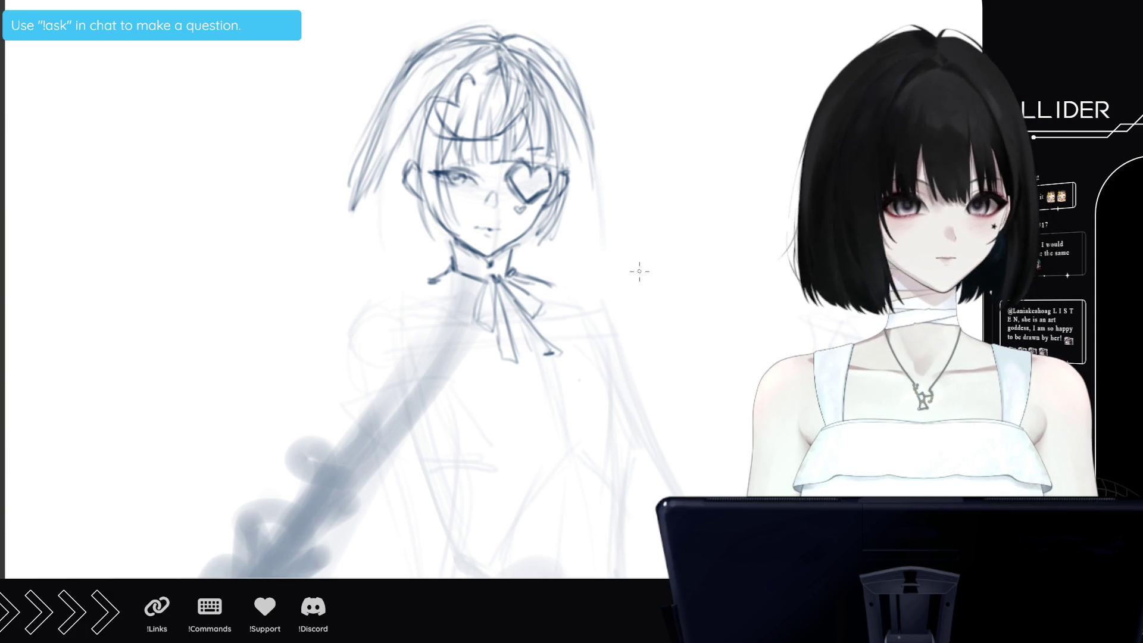
Darken the left hair edge and sketch short strands down the left face and neck
mouse_move(417, 112)
left_mouse_down()
mouse_move(399, 172)
mouse_move(402, 247)
left_mouse_up()
left_click_drag(404, 140, 398, 267)
mouse_move(398, 206)
left_mouse_down()
mouse_move(408, 256)
mouse_move(468, 358)
left_mouse_up()
left_click_drag(417, 202, 433, 331)
left_click_drag(417, 250, 441, 335)
mouse_move(417, 221)
left_mouse_down()
mouse_move(431, 319)
mouse_move(450, 321)
left_mouse_up()
left_click_drag(417, 178, 438, 280)
left_click_drag(422, 208, 452, 327)
left_click_drag(422, 181, 424, 210)
left_click_drag(444, 278, 458, 302)
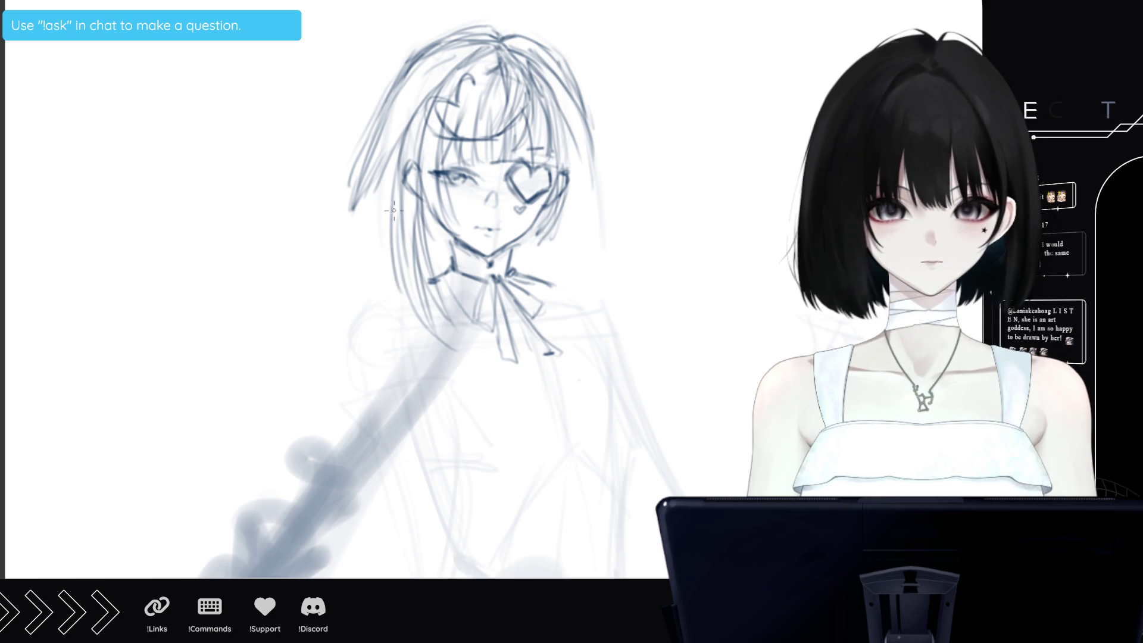
Sketch and extend the hair strands hanging beside the left cheek
left_click_drag(420, 191, 405, 238)
mouse_move(393, 149)
left_mouse_down()
mouse_move(396, 239)
mouse_move(403, 155)
mouse_move(363, 227)
left_mouse_up()
left_click_drag(370, 173, 362, 223)
left_click_drag(364, 221, 396, 260)
left_click_drag(366, 196, 354, 242)
mouse_move(372, 168)
left_mouse_down()
mouse_move(359, 241)
mouse_move(397, 249)
left_mouse_up()
Extend the right hair down with its tip curving to the neck bow, then redraw the outer left outline
left_click_drag(545, 260, 593, 231)
left_click_drag(584, 107, 614, 216)
mouse_move(600, 179)
left_mouse_down()
mouse_move(605, 226)
mouse_move(560, 253)
mouse_move(598, 222)
left_mouse_up()
mouse_move(545, 257)
left_mouse_down()
mouse_move(614, 216)
mouse_move(527, 268)
mouse_move(608, 220)
left_mouse_up()
mouse_move(595, 179)
left_mouse_down()
mouse_move(598, 238)
mouse_move(602, 217)
left_mouse_up()
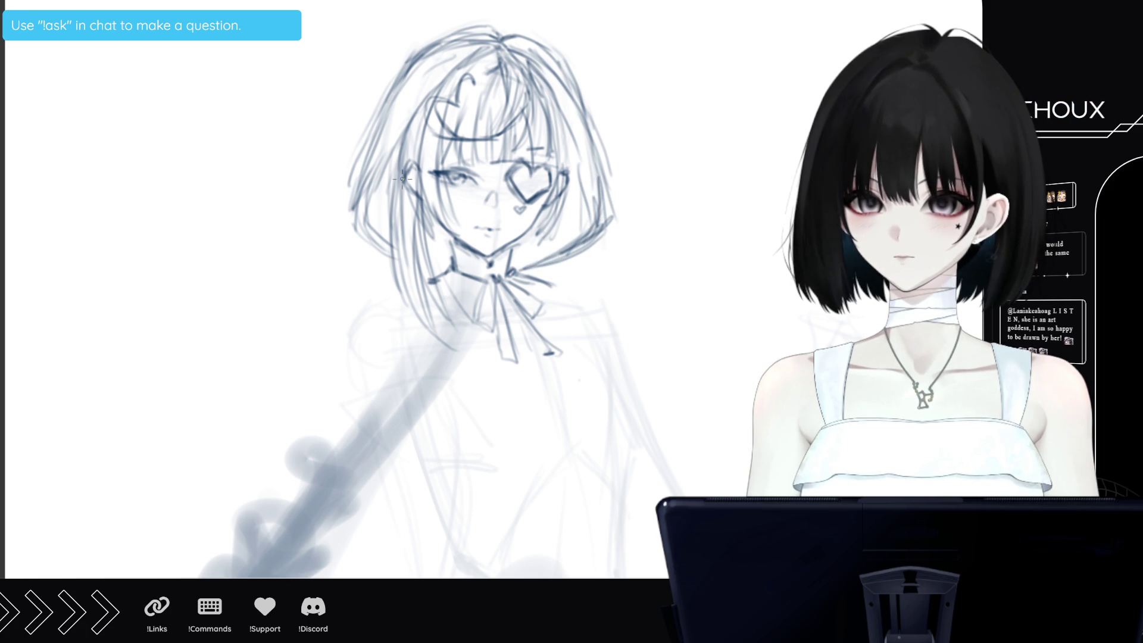
left_click_drag(548, 259, 516, 269)
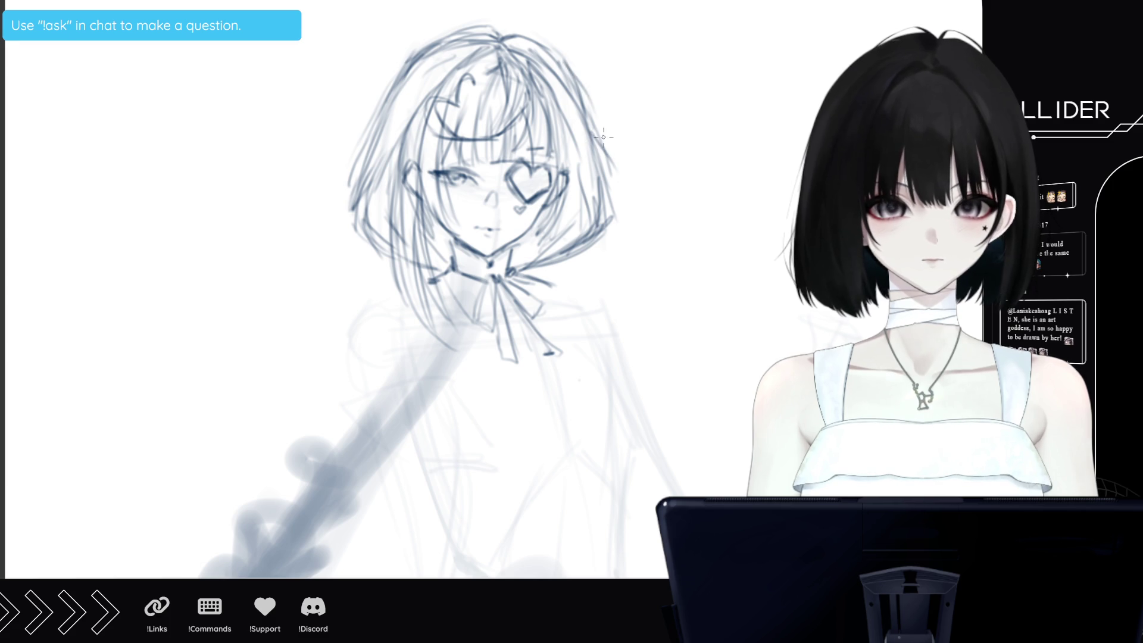
left_click_drag(398, 82, 340, 181)
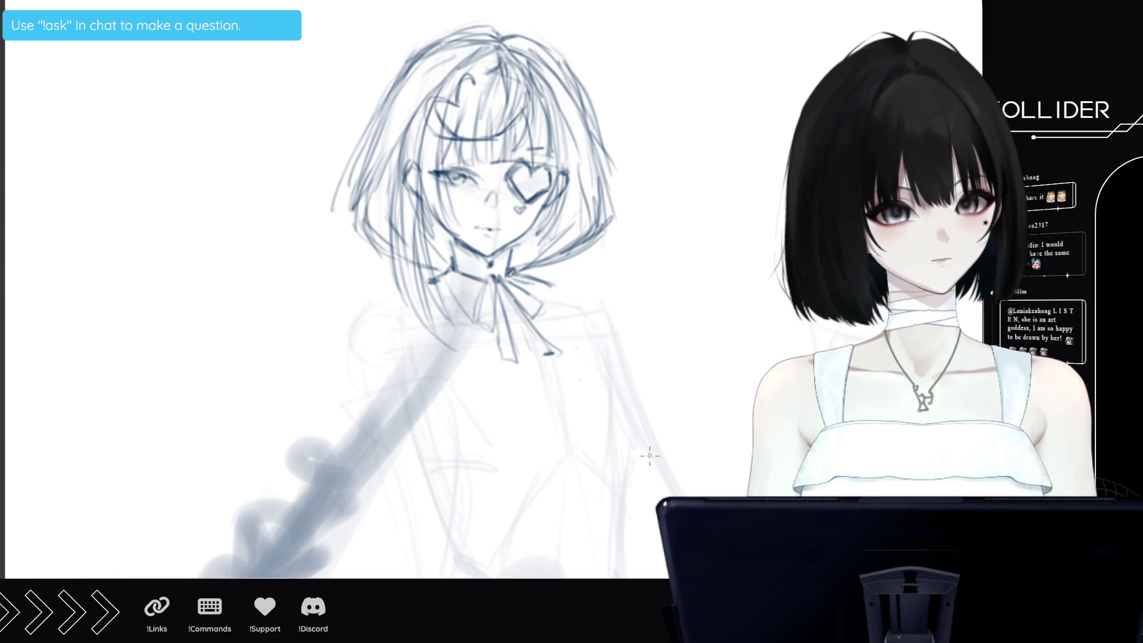
Draw the right shoulder and arm line and a V-shaped neckline on the torso
mouse_move(592, 344)
left_mouse_down()
mouse_move(610, 390)
mouse_move(599, 455)
left_mouse_up()
left_click_drag(614, 407, 604, 451)
left_click_drag(593, 354, 613, 423)
left_click_drag(578, 384, 554, 452)
mouse_move(470, 368)
left_mouse_down()
mouse_move(551, 429)
mouse_move(622, 577)
left_mouse_up()
mouse_move(605, 550)
left_mouse_down()
mouse_move(607, 490)
mouse_move(613, 560)
left_mouse_up()
left_click_drag(598, 452, 611, 407)
Shape the ornament below the neck bow and outline the right collar edge along the shoulder
left_click_drag(574, 336, 596, 356)
mouse_move(516, 366)
left_mouse_down()
mouse_move(479, 360)
mouse_move(505, 366)
left_mouse_up()
mouse_move(481, 325)
left_mouse_down()
mouse_move(464, 350)
mouse_move(484, 372)
mouse_move(522, 375)
mouse_move(533, 352)
mouse_move(559, 375)
mouse_move(537, 353)
left_mouse_up()
left_click_drag(566, 314, 561, 334)
left_click_drag(552, 280, 567, 321)
left_click_drag(556, 287, 570, 308)
Draw the left shoulder edge of the cape with jagged ruffles down the left side
left_click_drag(440, 280, 327, 266)
left_click_drag(346, 262, 408, 318)
mouse_move(330, 291)
left_mouse_down()
mouse_move(334, 344)
mouse_move(391, 312)
mouse_move(356, 323)
mouse_move(409, 542)
left_mouse_up()
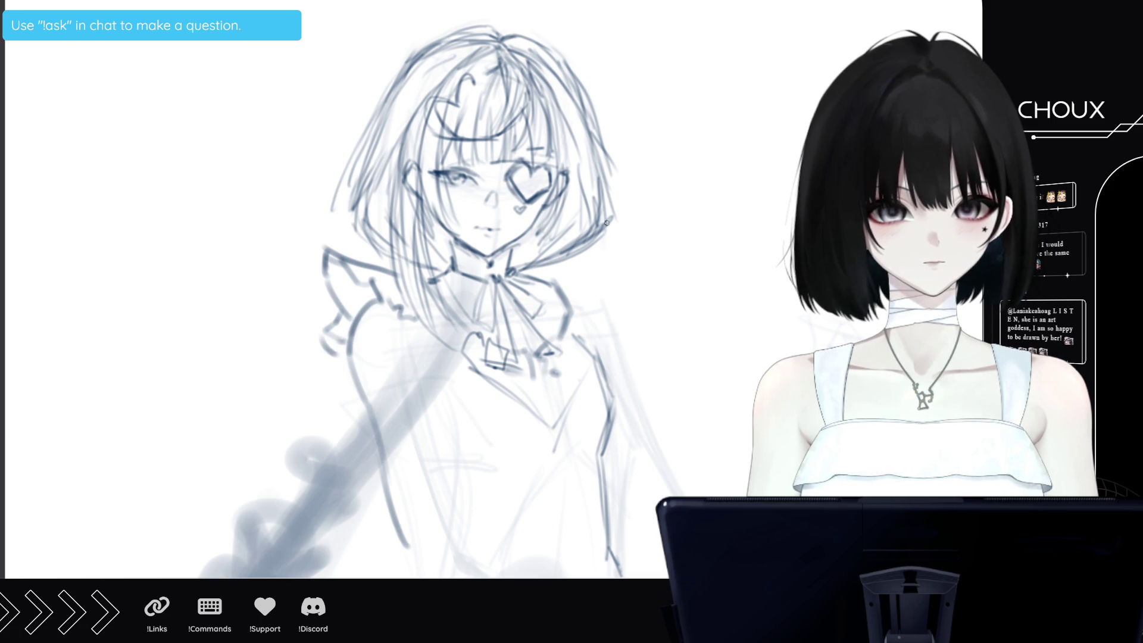
left_click_drag(363, 404, 390, 459)
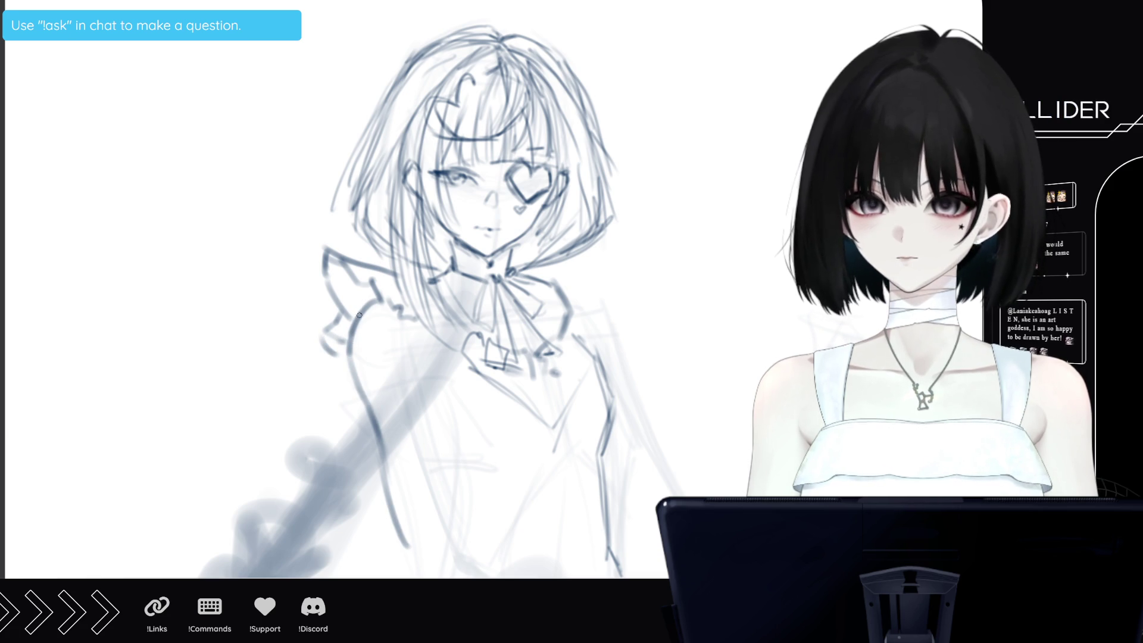
Draw the right shoulder ruffle and collar edge, redoing two strokes, and add ruffle lines
left_click_drag(560, 356, 624, 308)
mouse_move(529, 278)
left_mouse_down()
mouse_move(604, 261)
mouse_move(615, 271)
left_mouse_up()
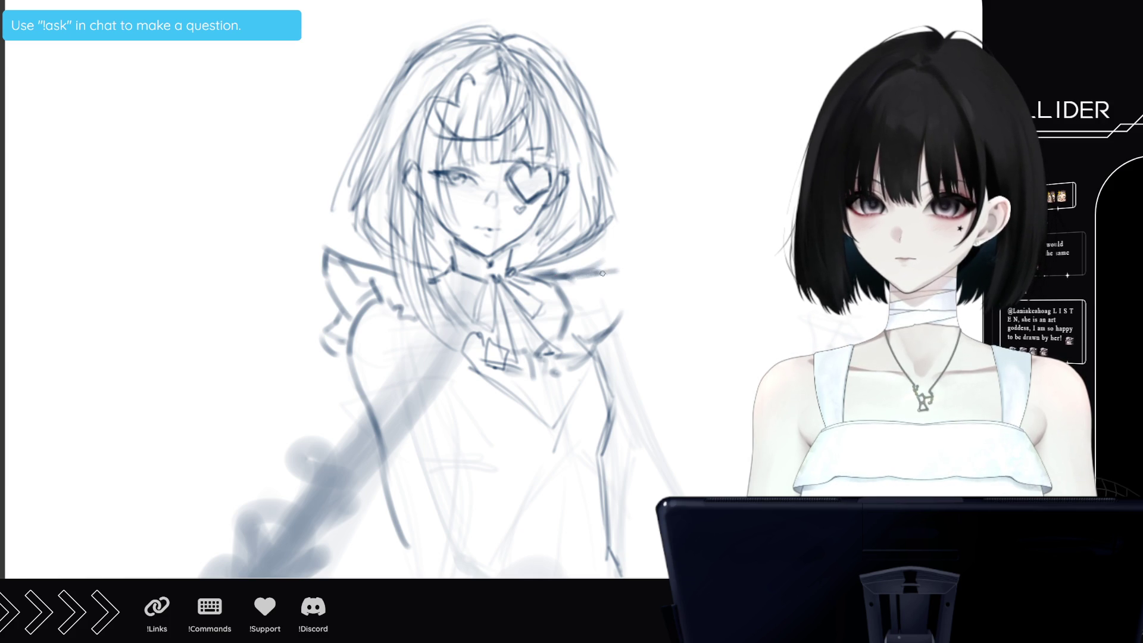
key("ctrl+z")
key("ctrl+z")
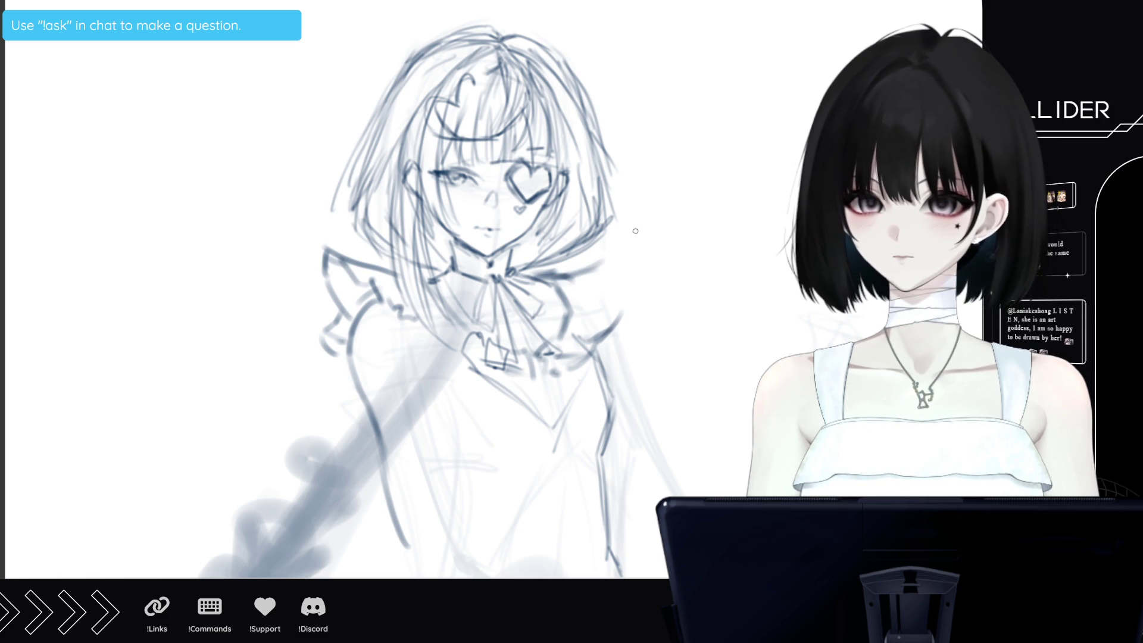
key("ctrl+z")
left_click_drag(569, 275, 605, 262)
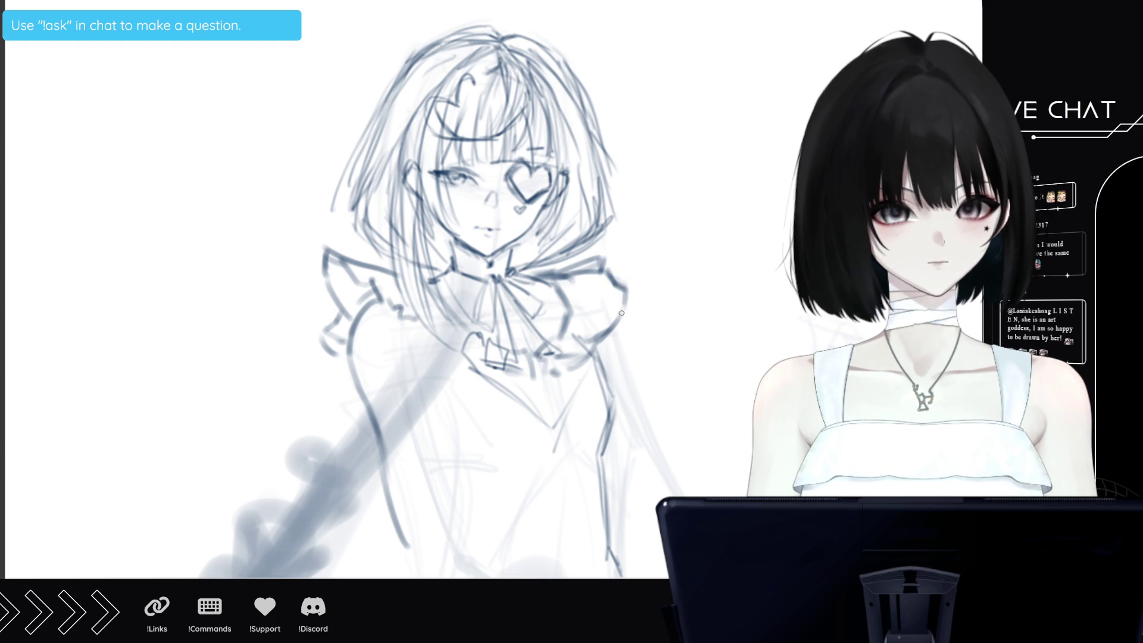
left_click_drag(632, 283, 626, 312)
Redraw the left shoulder collar edge and darken its outline and ruffles
mouse_move(326, 263)
left_mouse_down()
mouse_move(337, 259)
mouse_move(335, 291)
left_mouse_up()
key("ctrl+z")
key("ctrl+z")
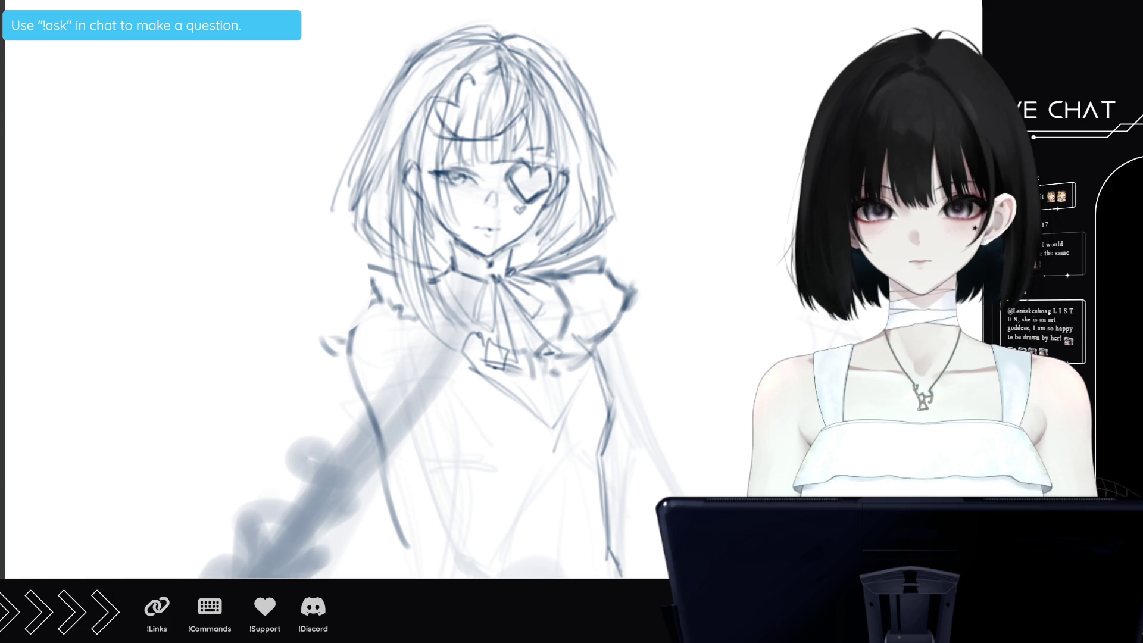
mouse_move(346, 258)
left_mouse_down()
mouse_move(345, 310)
mouse_move(361, 305)
mouse_move(347, 346)
left_mouse_up()
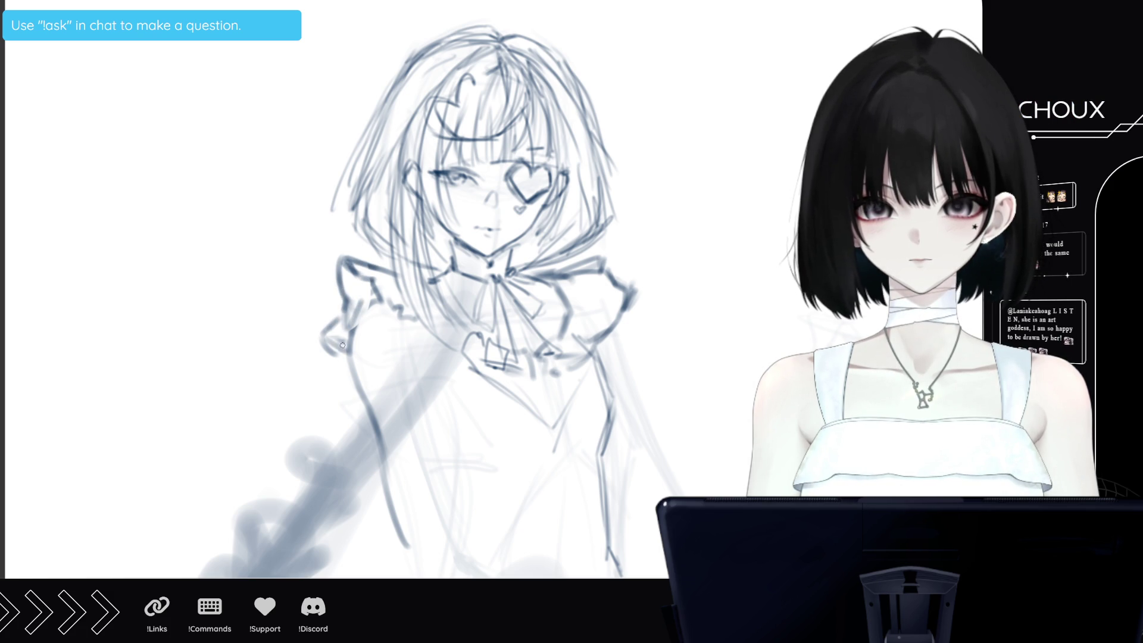
left_click_drag(341, 298, 335, 264)
left_click_drag(355, 328, 374, 302)
left_click_drag(352, 339, 365, 293)
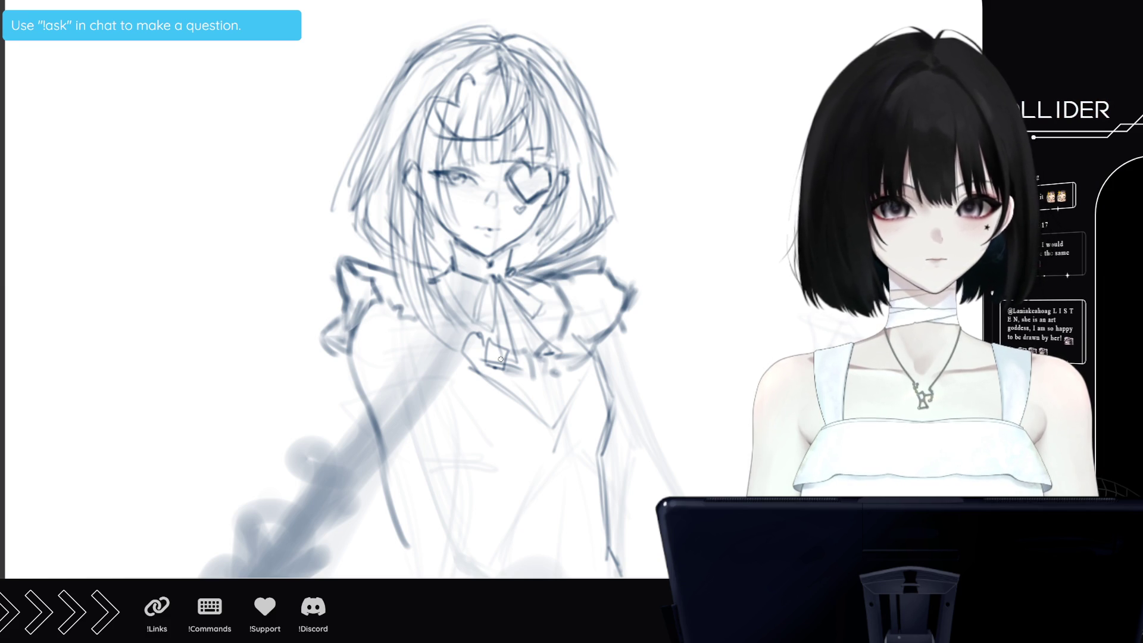
Sketch the right shoulder, bent upper arm and hand on the hip, then hatch the lower arm
mouse_move(616, 453)
left_mouse_down()
mouse_move(604, 464)
mouse_move(637, 411)
mouse_move(667, 412)
mouse_move(620, 420)
mouse_move(649, 411)
mouse_move(667, 378)
mouse_move(686, 379)
left_mouse_up()
mouse_move(590, 312)
left_mouse_down()
mouse_move(610, 305)
mouse_move(644, 348)
mouse_move(682, 372)
mouse_move(671, 401)
mouse_move(673, 387)
left_mouse_up()
mouse_move(616, 440)
left_mouse_down()
mouse_move(594, 463)
mouse_move(666, 495)
left_mouse_up()
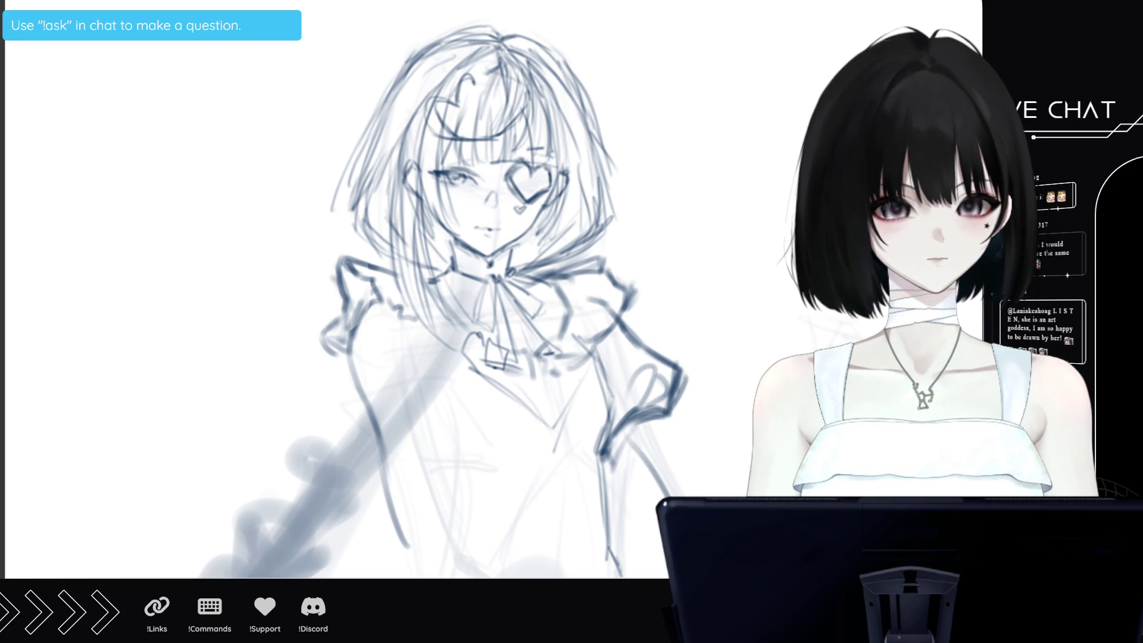
mouse_move(646, 453)
left_mouse_down()
mouse_move(622, 476)
mouse_move(655, 453)
mouse_move(667, 482)
mouse_move(679, 470)
mouse_move(676, 497)
left_mouse_up()
Block in dark sleeve strokes down the figure's right side beside the arm
left_click_drag(684, 432, 682, 497)
left_click_drag(712, 384, 699, 494)
mouse_move(732, 408)
left_mouse_down()
mouse_move(711, 444)
mouse_move(712, 497)
mouse_move(729, 471)
mouse_move(727, 490)
left_mouse_up()
left_click_drag(672, 447, 625, 521)
mouse_move(785, 349)
left_mouse_down()
mouse_move(714, 396)
mouse_move(689, 487)
left_mouse_up()
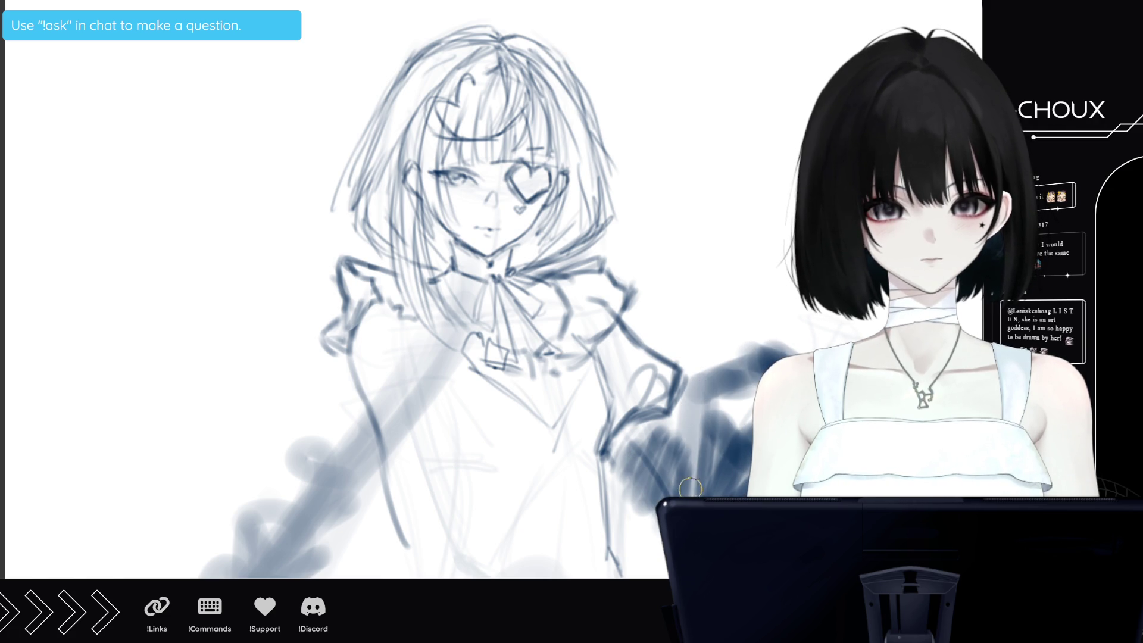
Paint dark blue over the right sleeve and left arm, with light blue over the left arm shading
left_click_drag(738, 409, 722, 425)
key("ctrl+z")
key("ctrl+z")
mouse_move(737, 362)
left_mouse_down()
mouse_move(713, 396)
mouse_move(705, 464)
left_mouse_up()
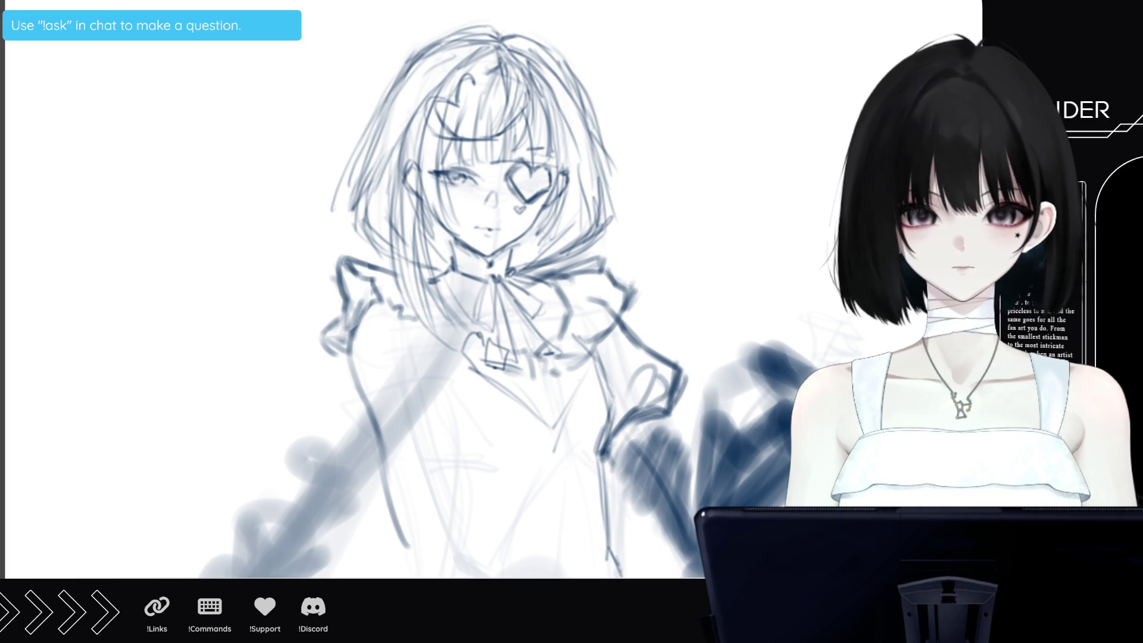
mouse_move(749, 323)
left_mouse_down()
mouse_move(777, 336)
mouse_move(762, 390)
mouse_move(703, 471)
mouse_move(648, 439)
mouse_move(614, 438)
mouse_move(666, 498)
left_mouse_up()
mouse_move(453, 476)
left_mouse_down()
mouse_move(467, 443)
mouse_move(512, 419)
mouse_move(456, 450)
mouse_move(417, 560)
mouse_move(464, 459)
mouse_move(457, 505)
mouse_move(477, 470)
mouse_move(470, 565)
mouse_move(393, 464)
mouse_move(450, 410)
mouse_move(417, 501)
mouse_move(483, 393)
mouse_move(461, 426)
mouse_move(387, 411)
mouse_move(440, 416)
mouse_move(381, 381)
mouse_move(427, 412)
mouse_move(416, 381)
mouse_move(441, 434)
mouse_move(411, 387)
mouse_move(449, 333)
mouse_move(455, 411)
mouse_move(459, 397)
left_mouse_up()
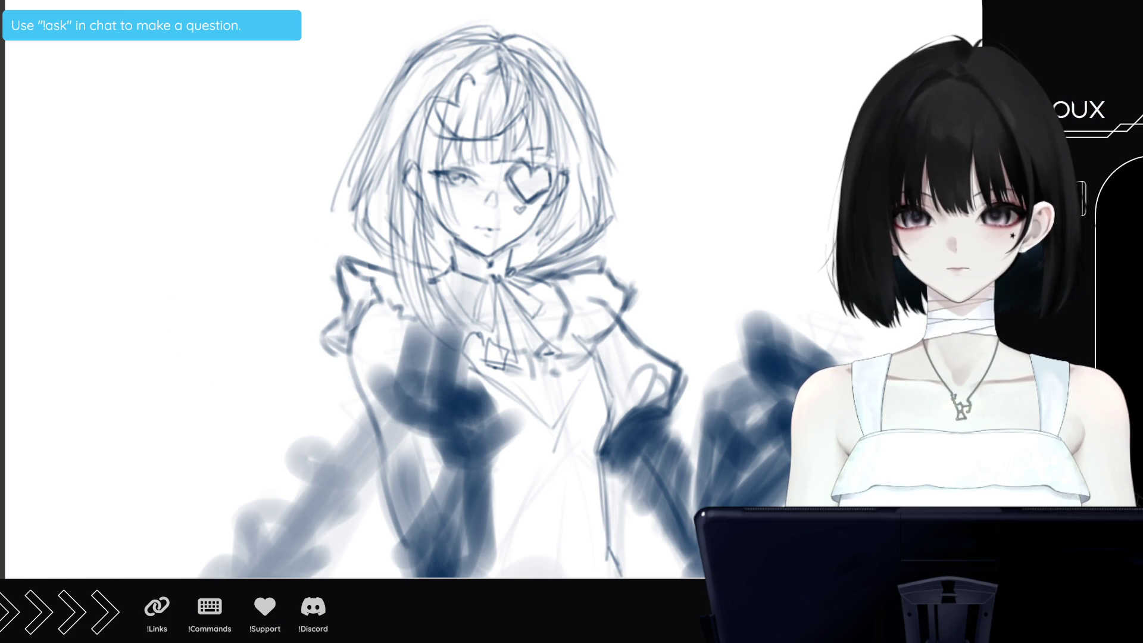
left_click_drag(381, 366, 390, 384)
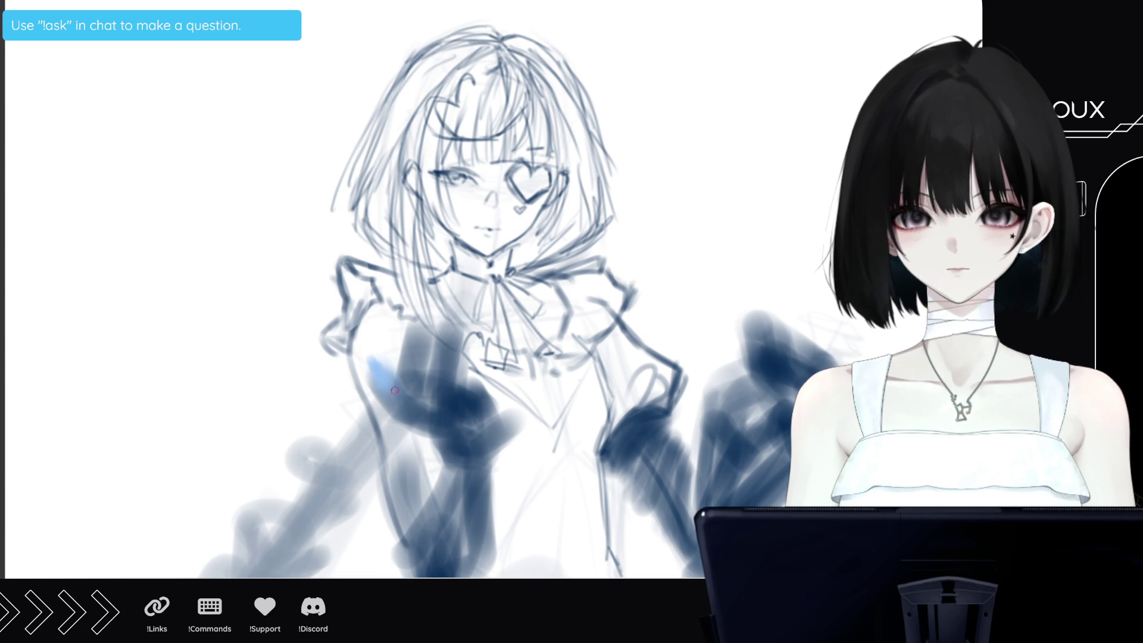
Brush a light-blue open hand over the dark blue arm in front of the chest
mouse_move(424, 420)
left_mouse_down()
mouse_move(414, 348)
mouse_move(417, 339)
mouse_move(434, 411)
mouse_move(437, 333)
mouse_move(440, 423)
mouse_move(453, 344)
mouse_move(458, 419)
mouse_move(449, 378)
mouse_move(467, 365)
mouse_move(462, 393)
mouse_move(482, 416)
mouse_move(473, 428)
mouse_move(475, 413)
mouse_move(492, 411)
mouse_move(484, 400)
mouse_move(457, 430)
left_mouse_up()
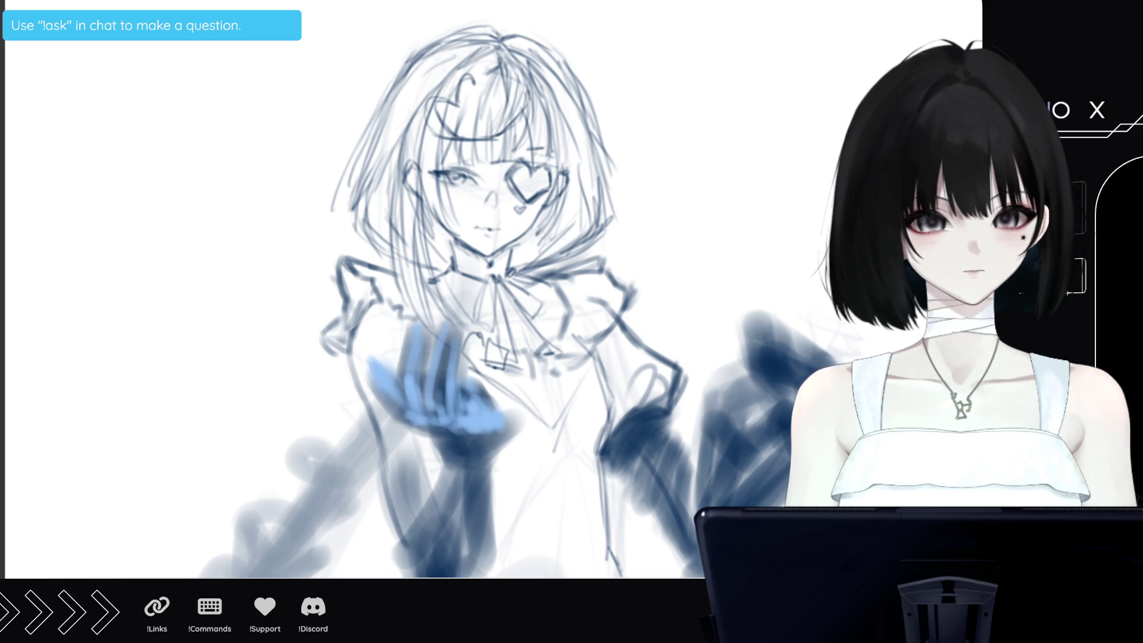
scroll(417, 298, "right", 5)
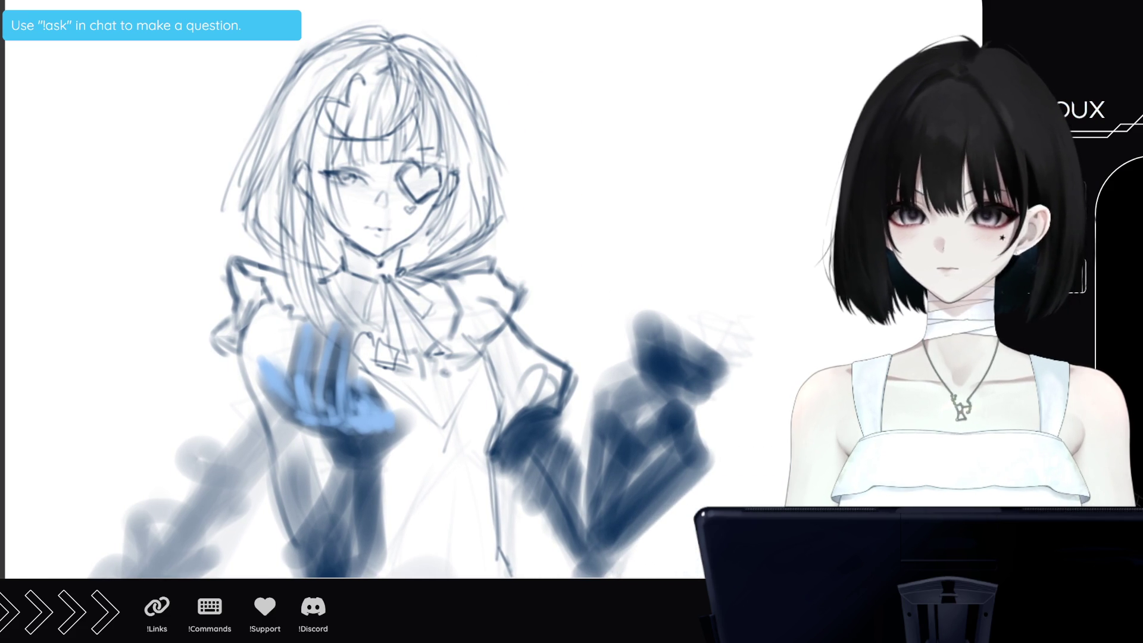